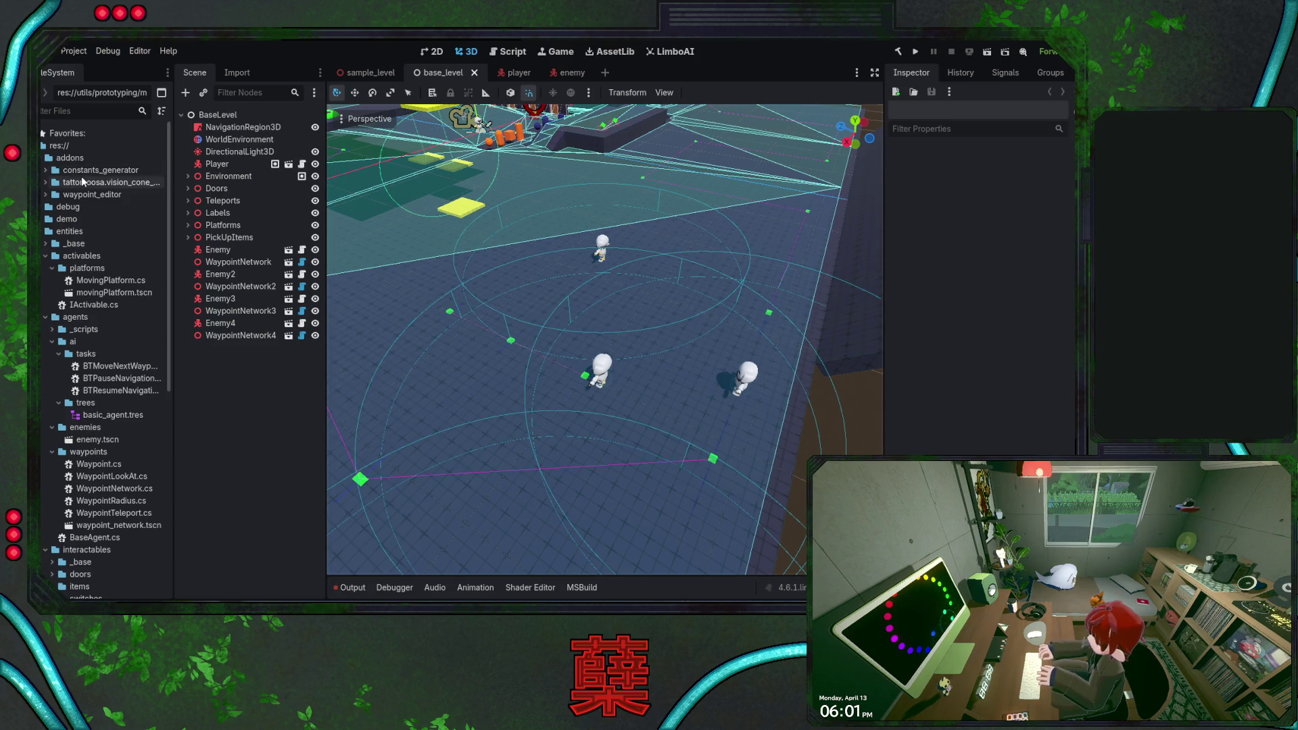
- Select the vision cone addon folder in the FileSystem dock
click(97, 183)
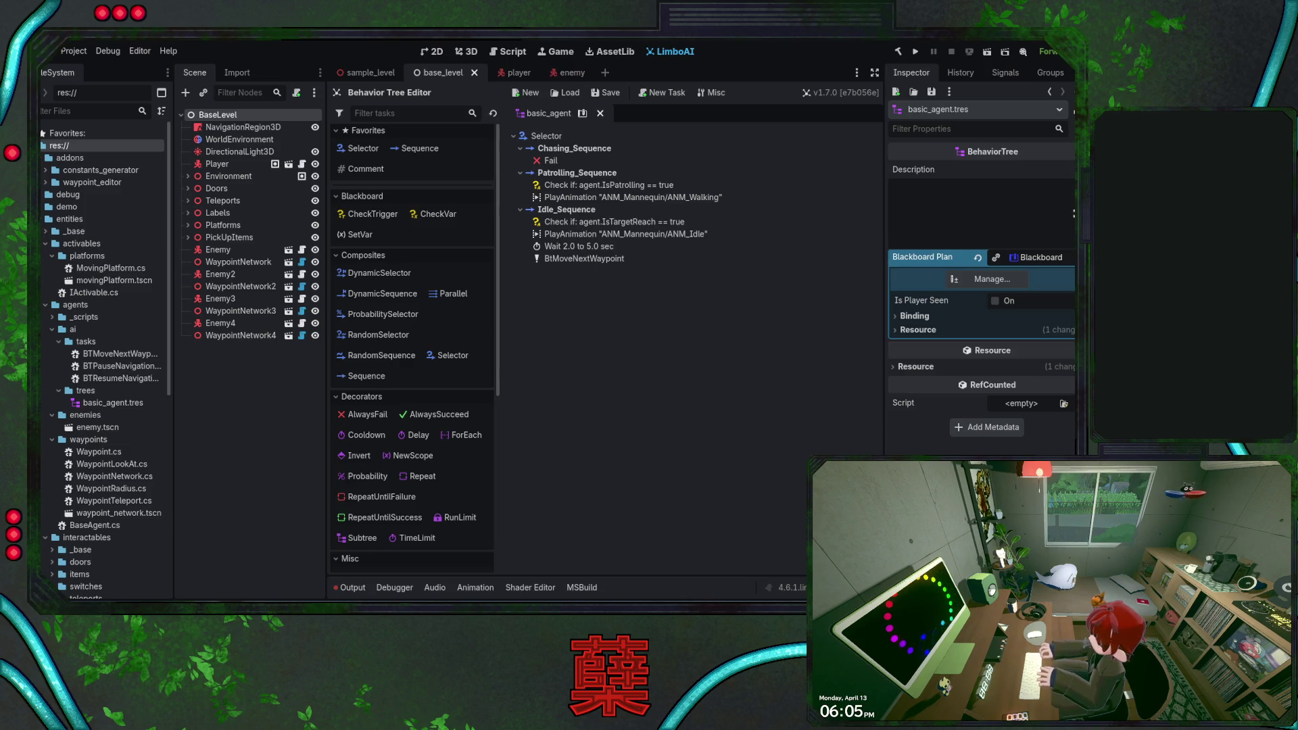
- Save base_level from the 3D view and bring up the enemy scene, orbiting around the enemy
click(466, 51)
key(ctrl+s)
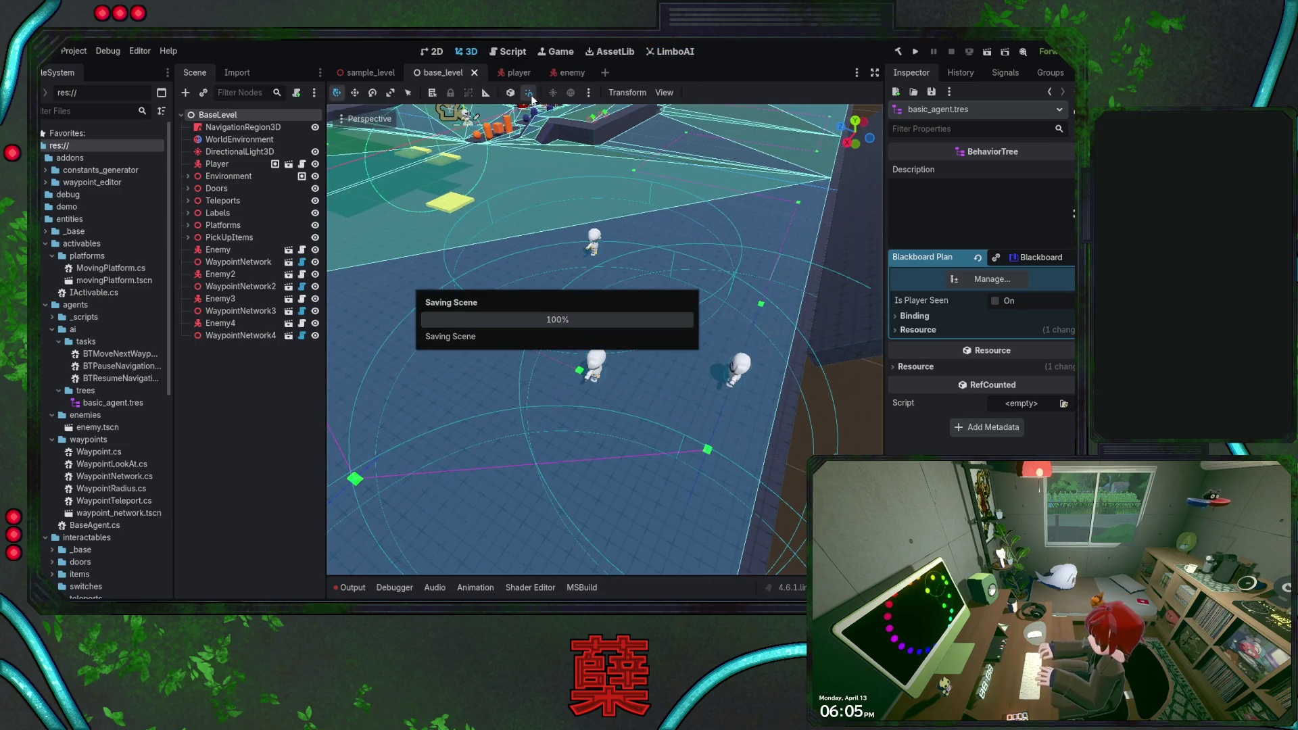
click(558, 73)
drag(477, 296, 516, 329)
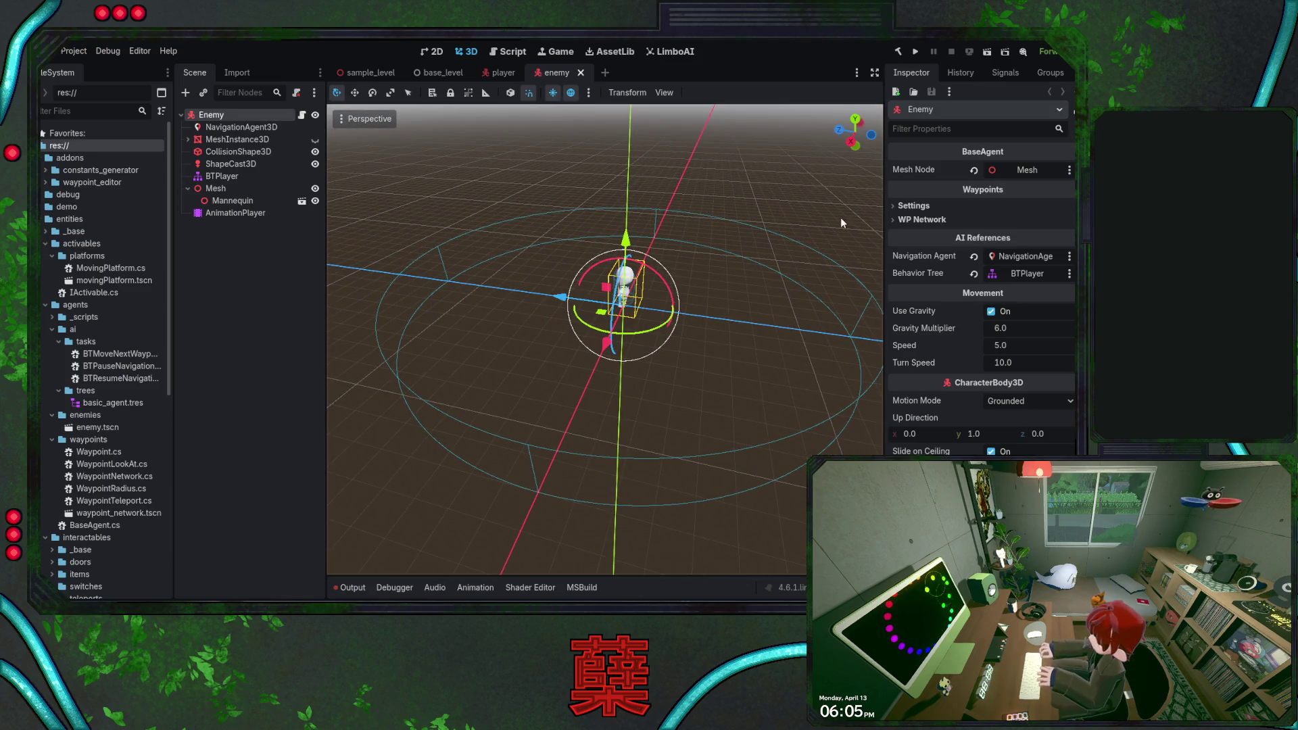
- Set the ShapeCast3D CylinderShape3D height to 4.0 and save the enemy scene
click(250, 166)
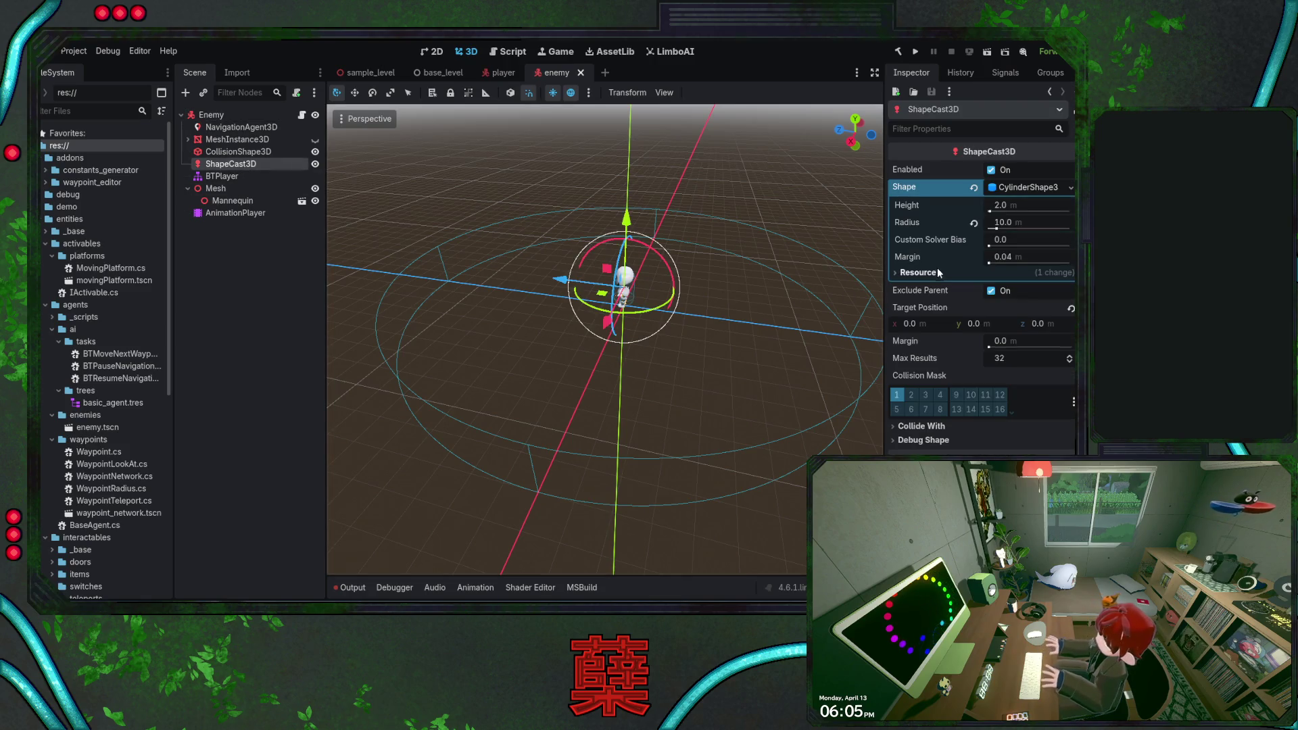
click(1012, 206)
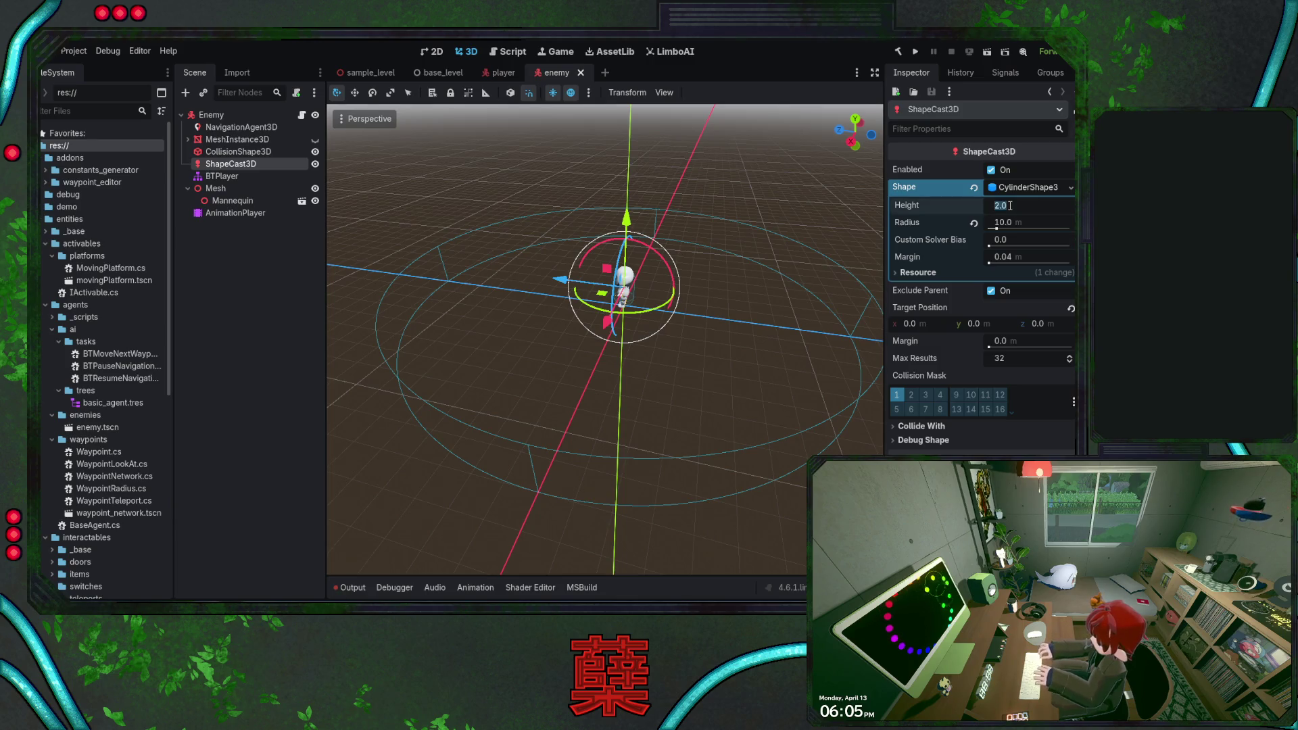
text(4)
key(Return)
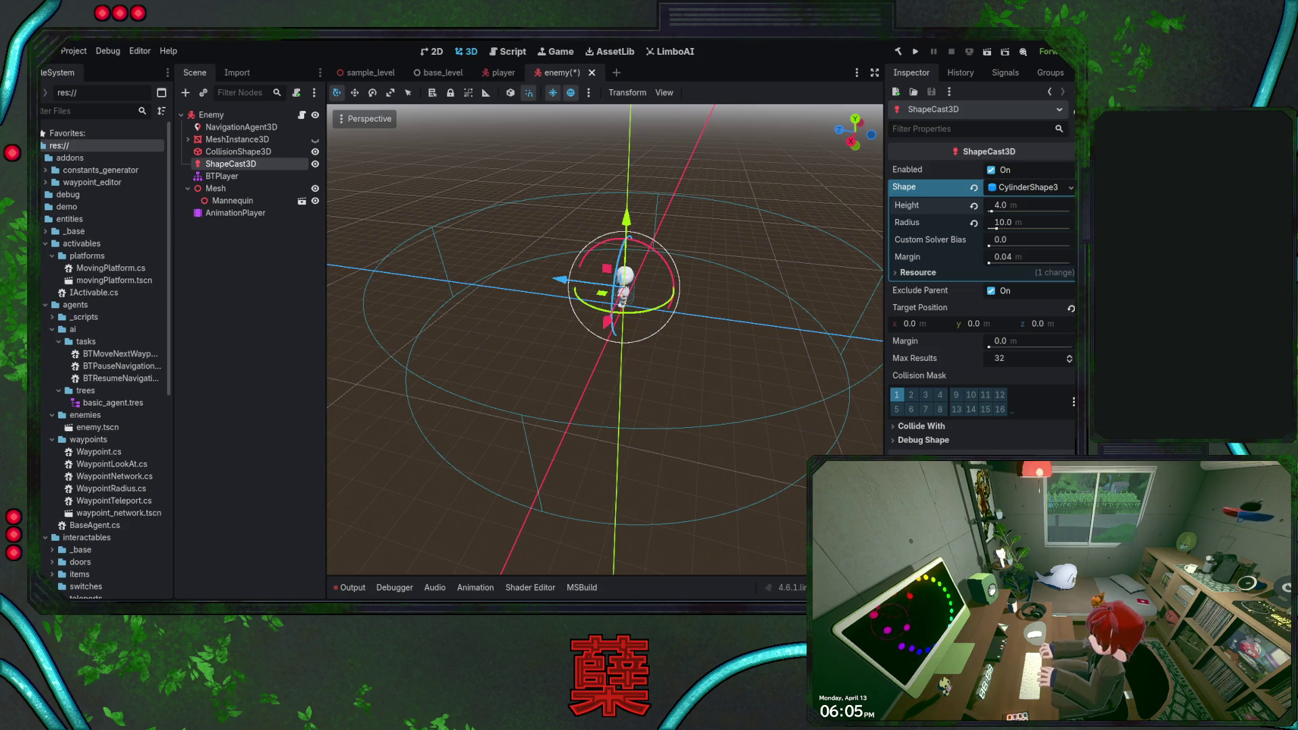
scroll(605, 338, up, 1)
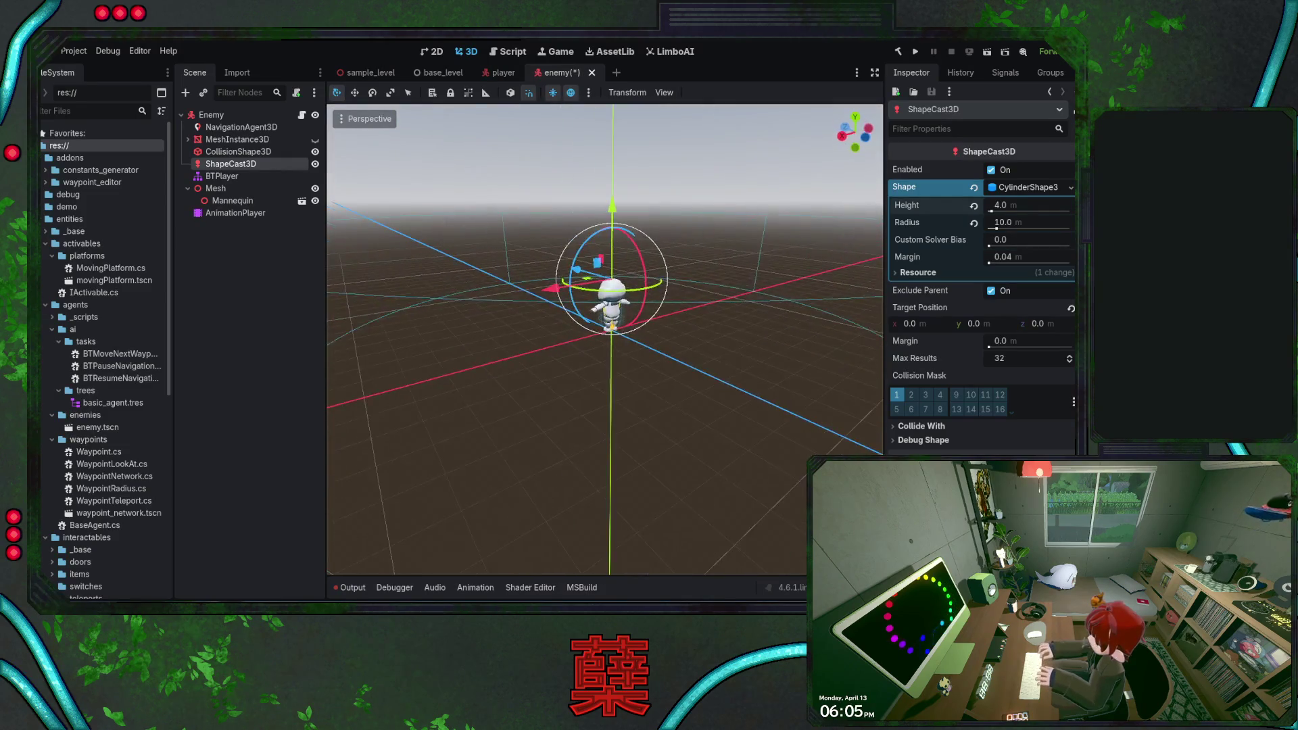
key(ctrl+s)
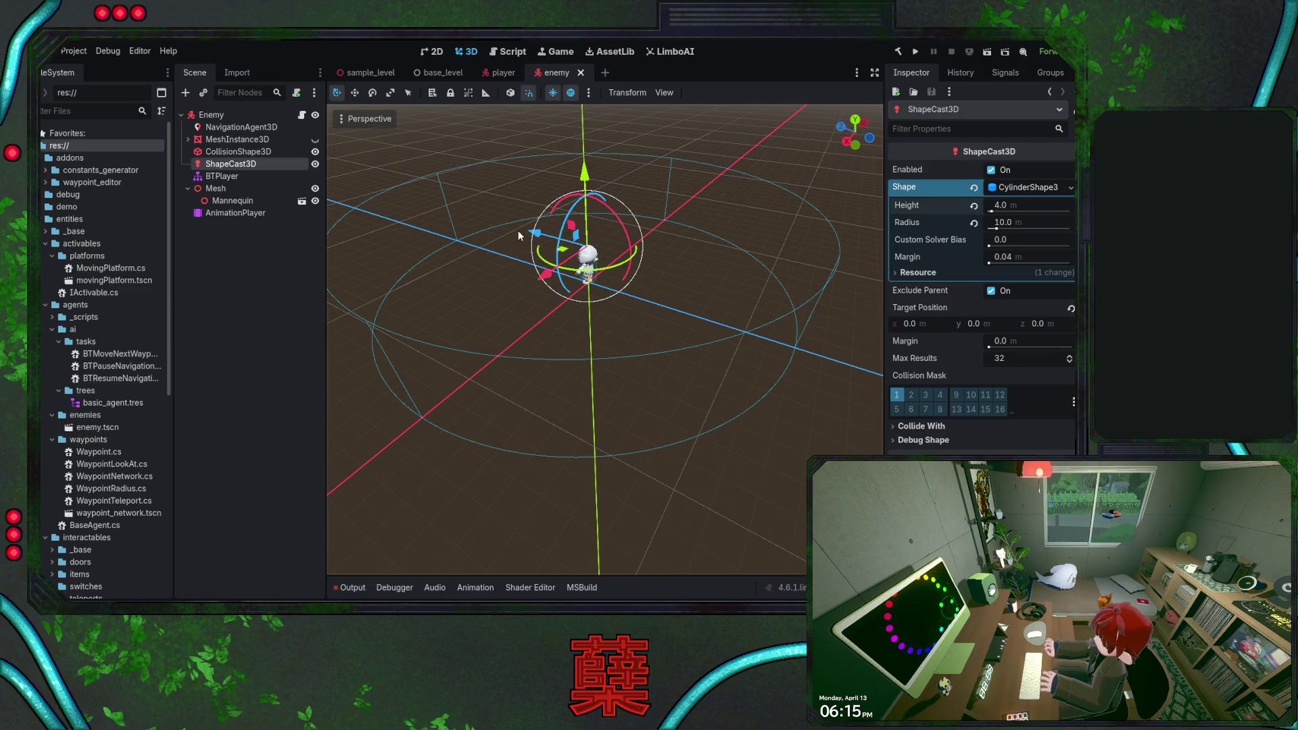
- View the enemy from higher and check the rendering errors in the Output log, then move to Visual Studio
mouse_move(518, 230)
mouse_down()
mouse_move(519, 284)
mouse_move(518, 250)
mouse_move(549, 306)
mouse_move(549, 277)
mouse_move(541, 298)
mouse_up()
click(348, 588)
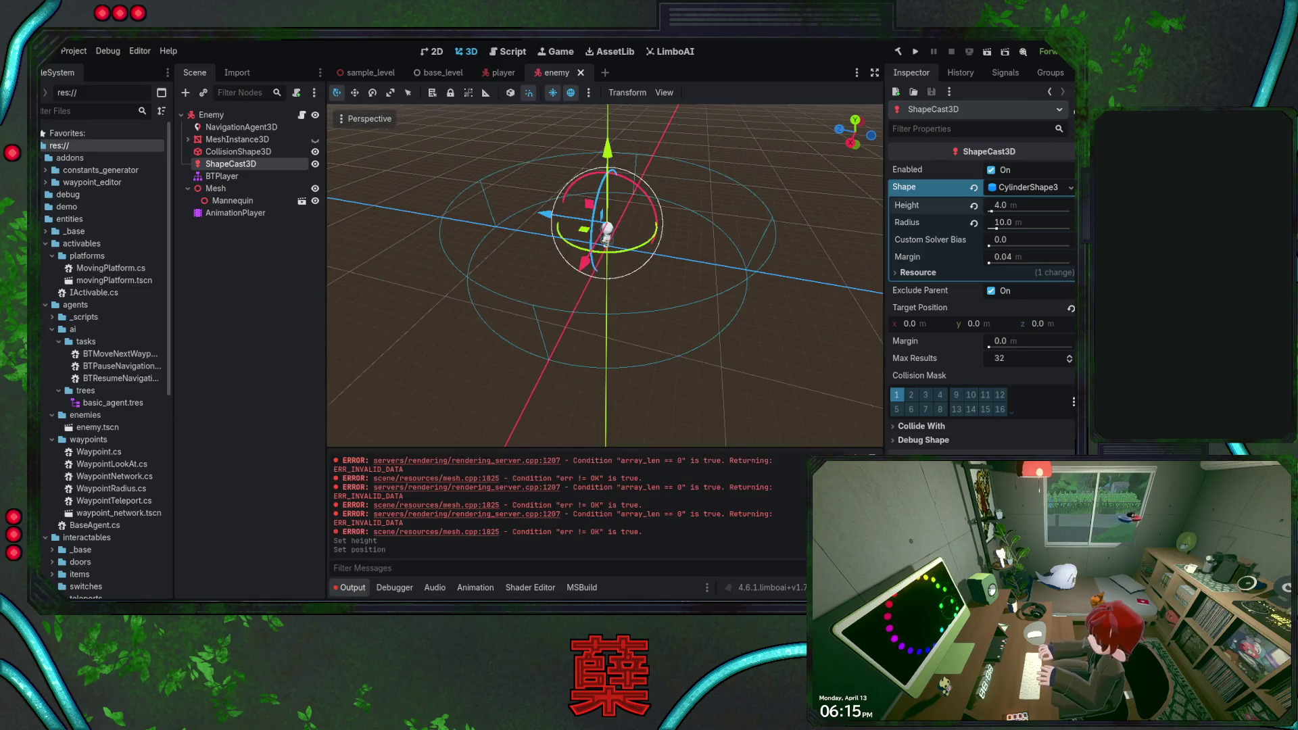
key(alt+Tab)
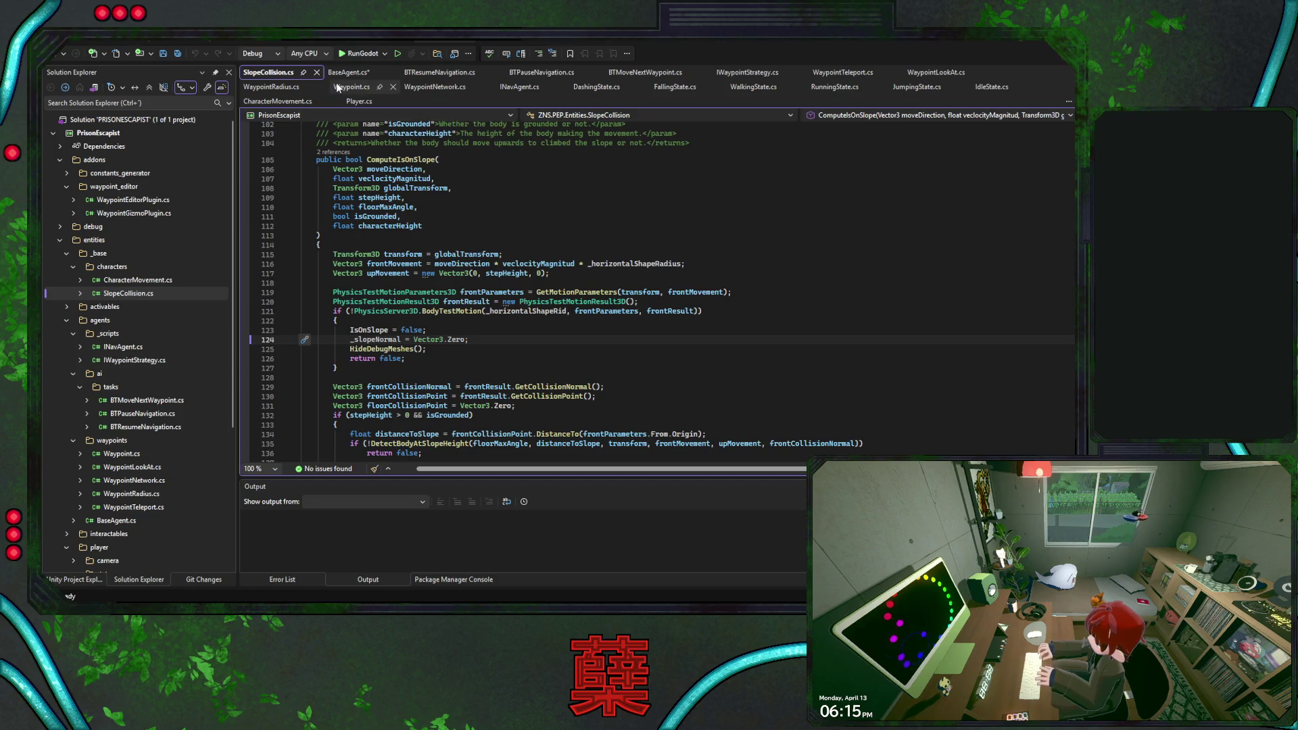
- Glance back at the Godot editor, then return to BaseAgent.cs in Visual Studio
key(alt+Tab)
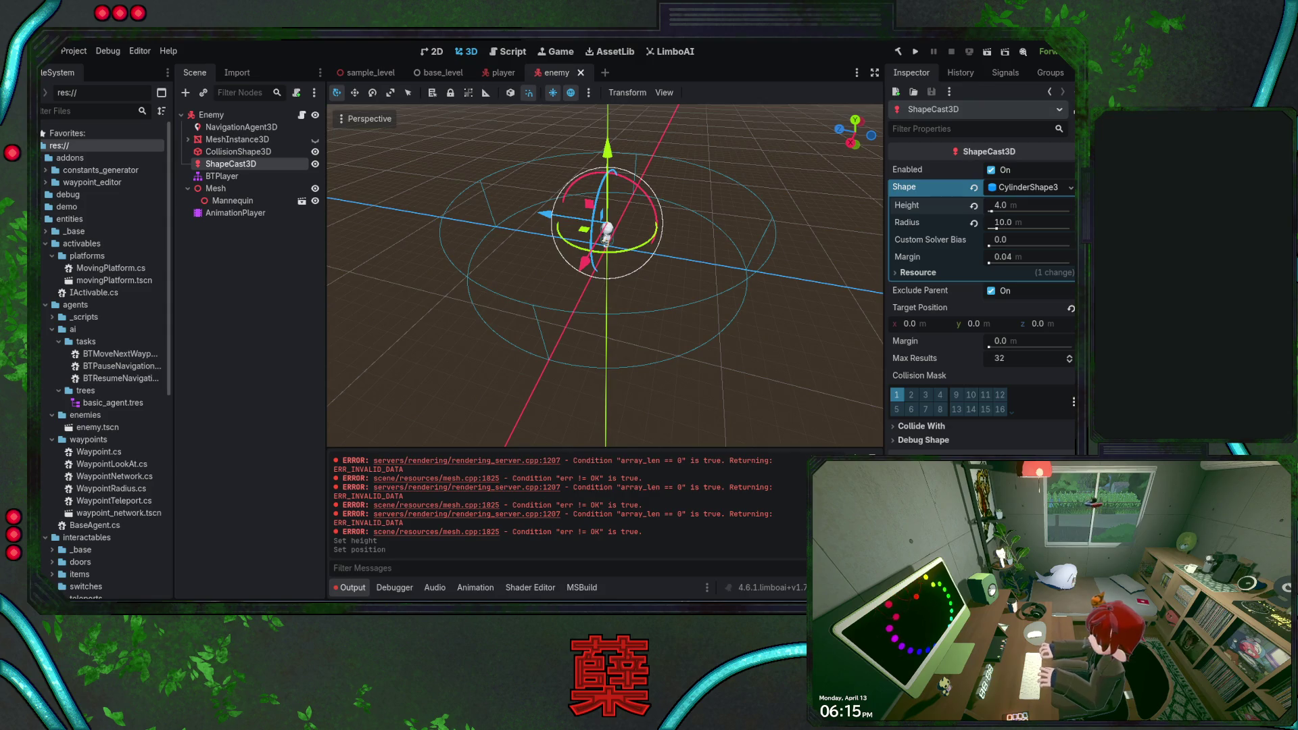
key(alt+Tab)
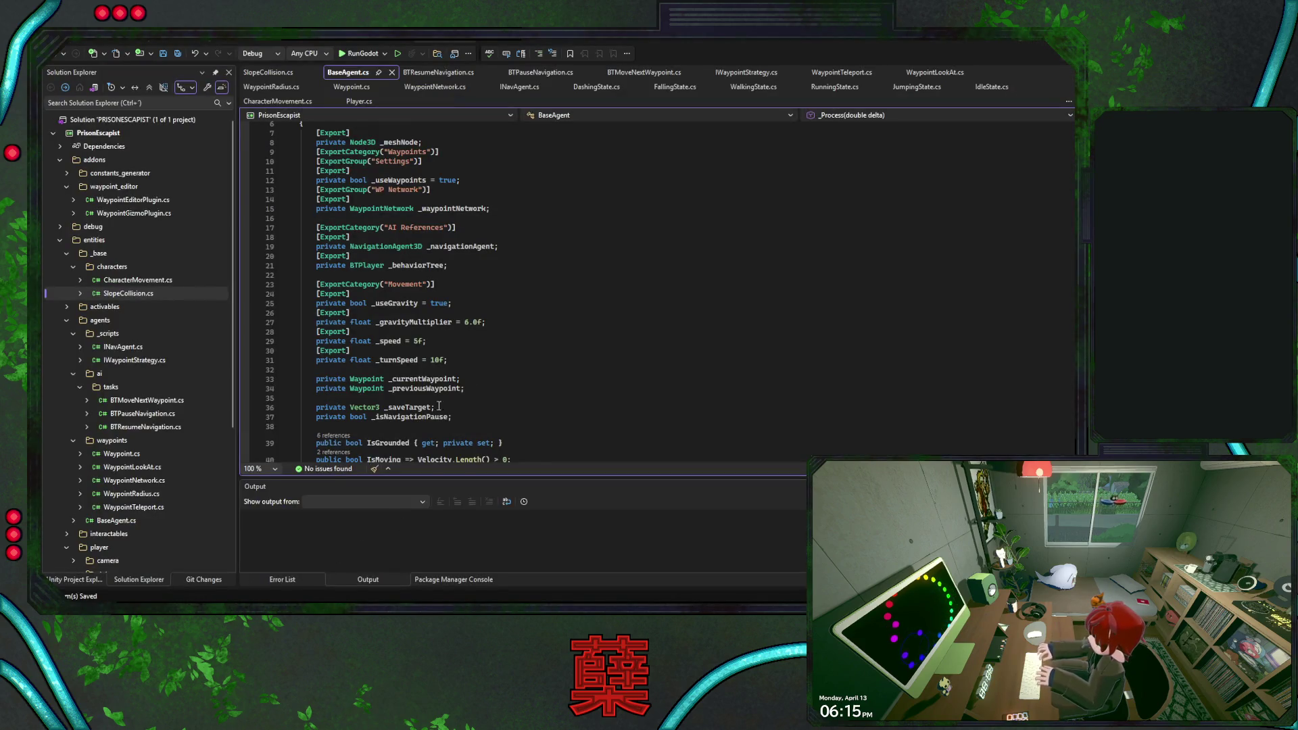
scroll(475, 387, down, 3)
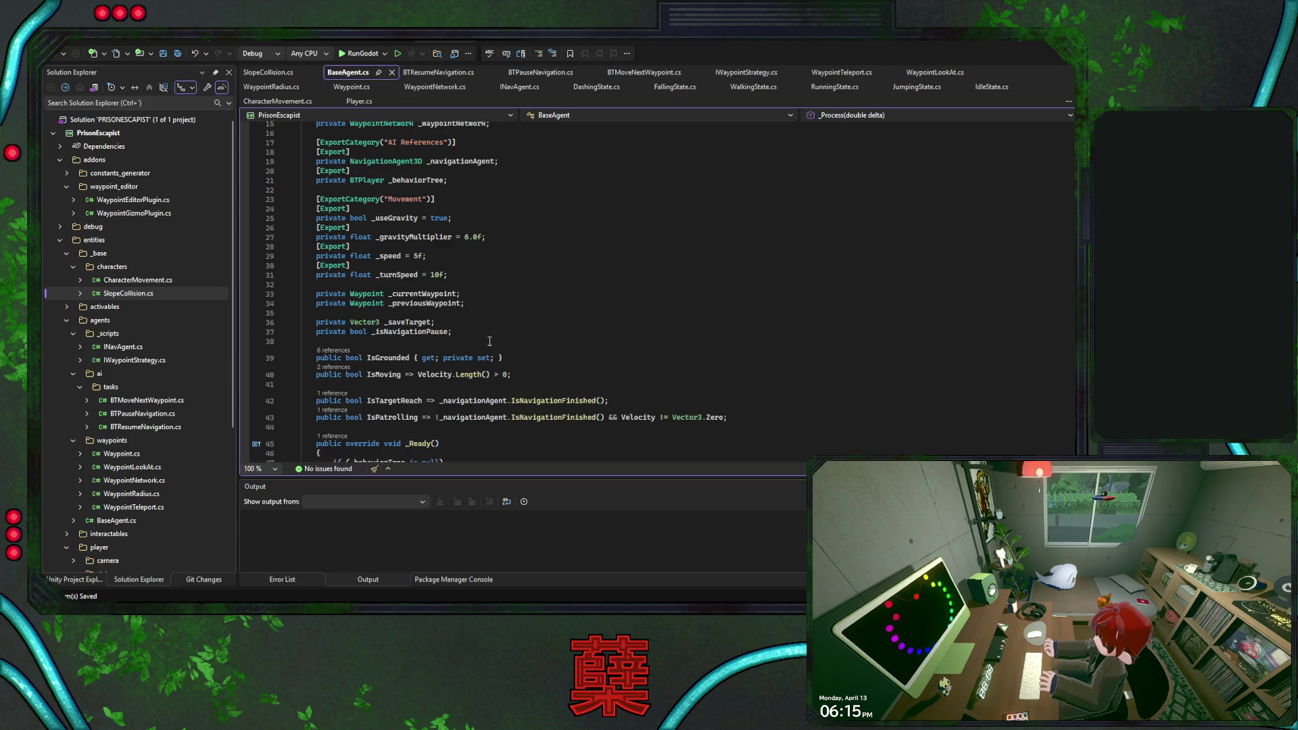
scroll(475, 387, down, 4)
scroll(490, 341, down, 5)
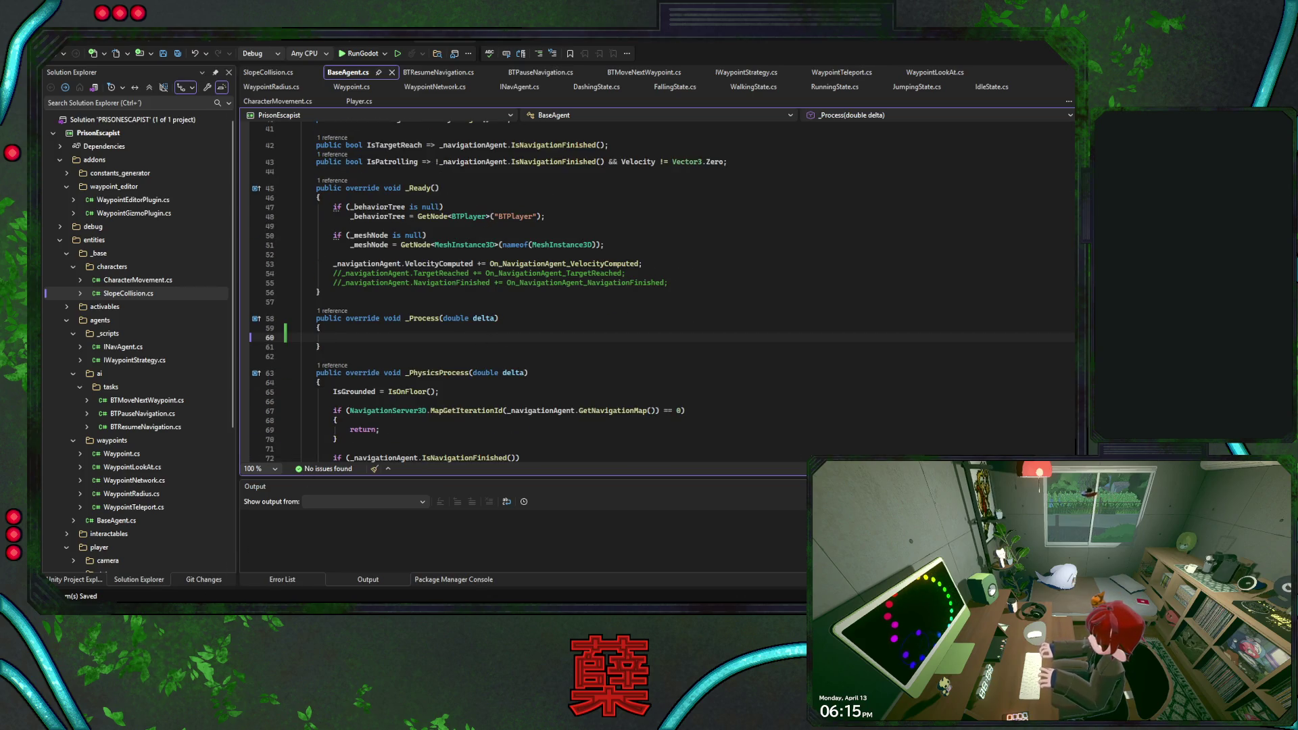
key(alt+Tab)
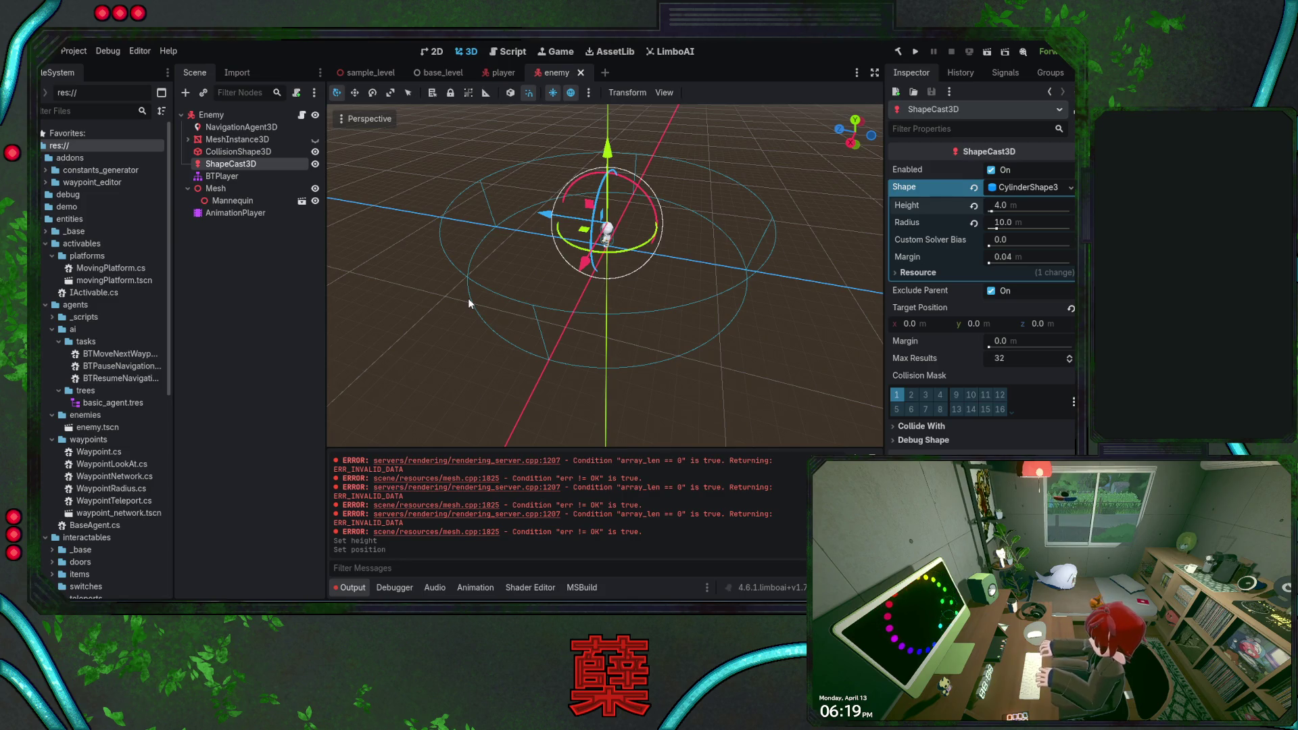
key(alt+Tab)
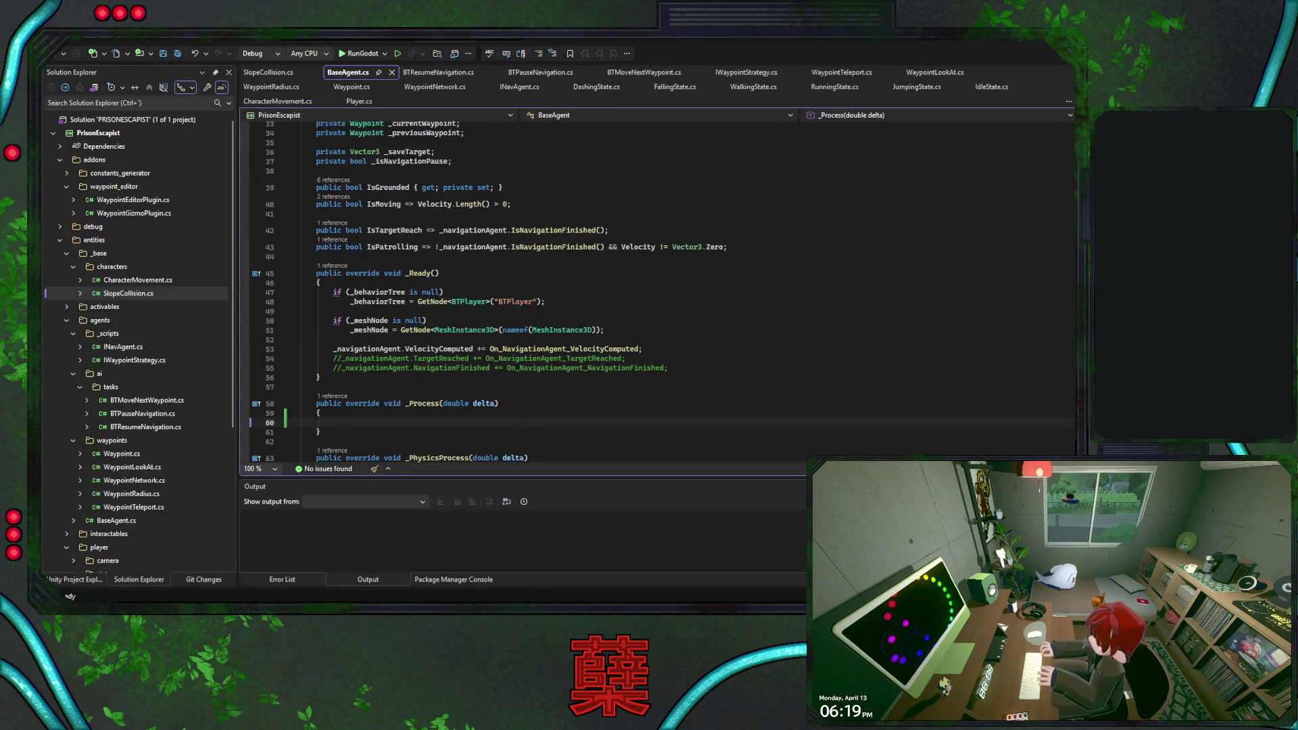
- Select the Movement export category line and add new lines after _turnSpeed for a Player Detection export
scroll(657, 291, up, 10)
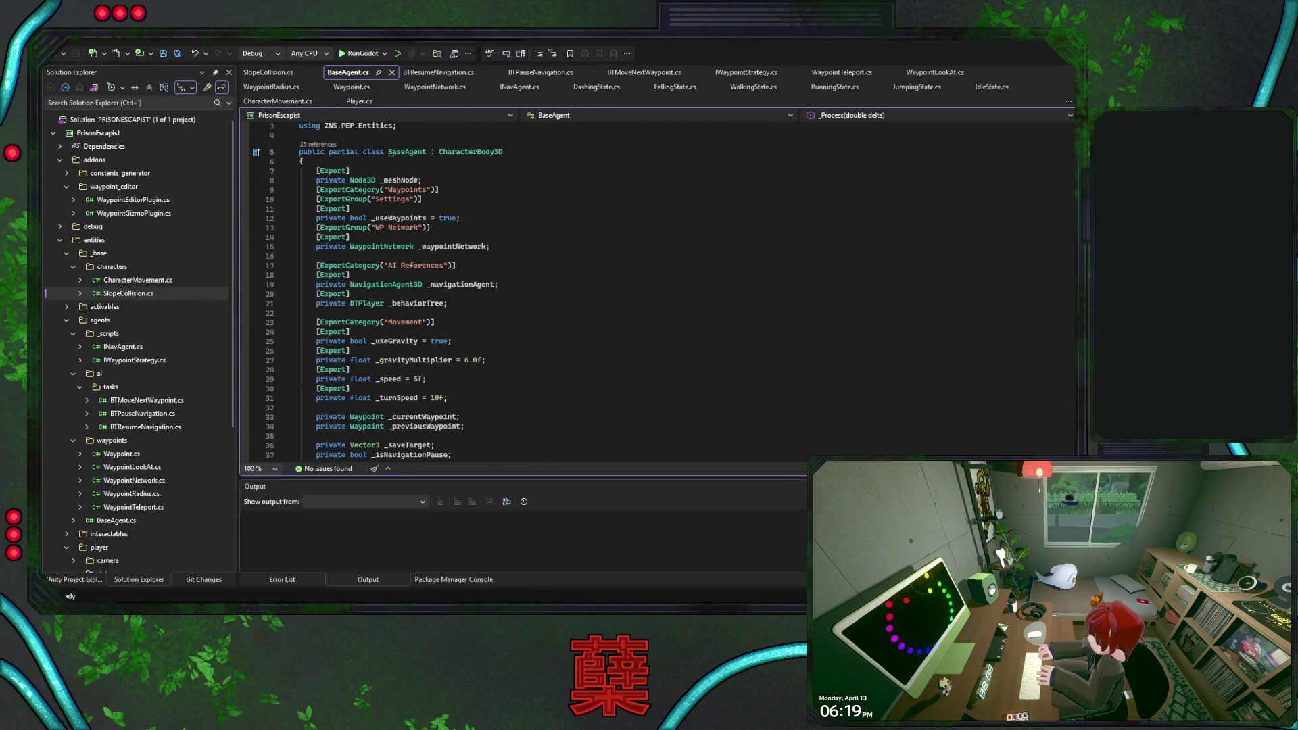
scroll(656, 290, down, 5)
scroll(656, 291, up, 5)
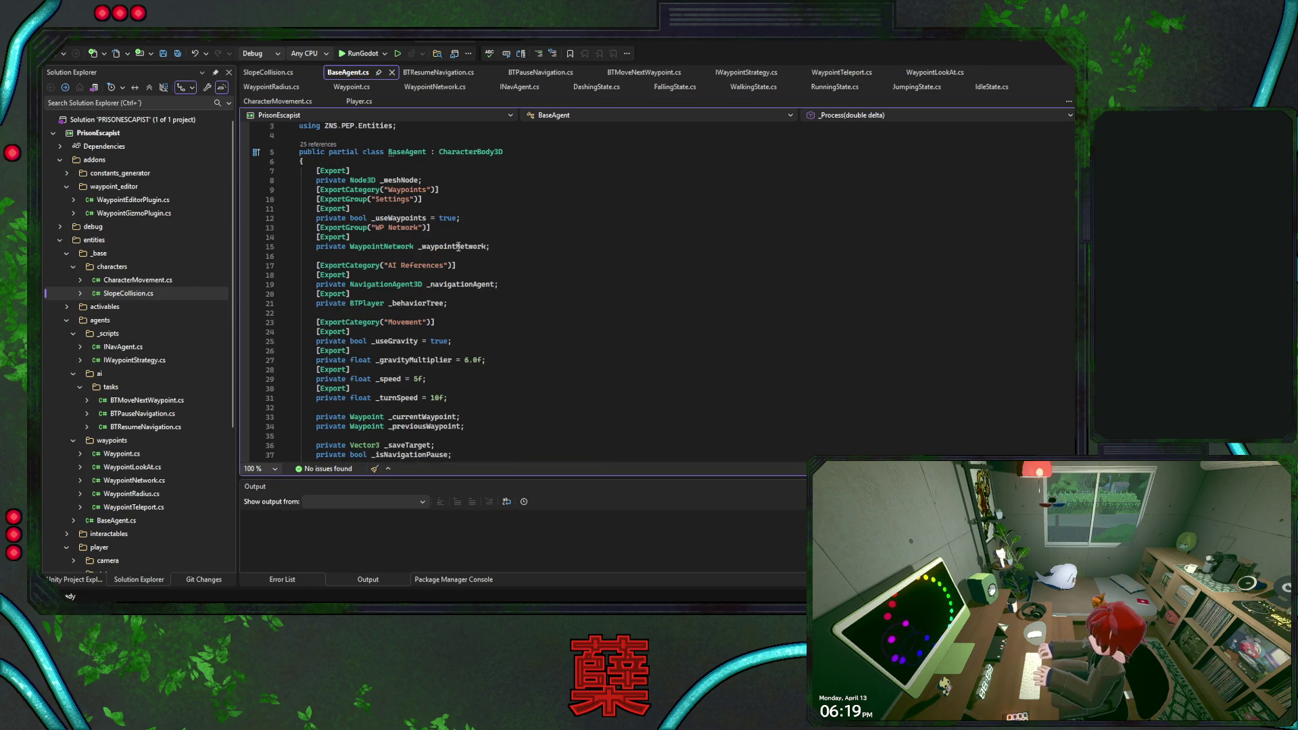
drag(454, 190, 455, 180)
click(457, 190)
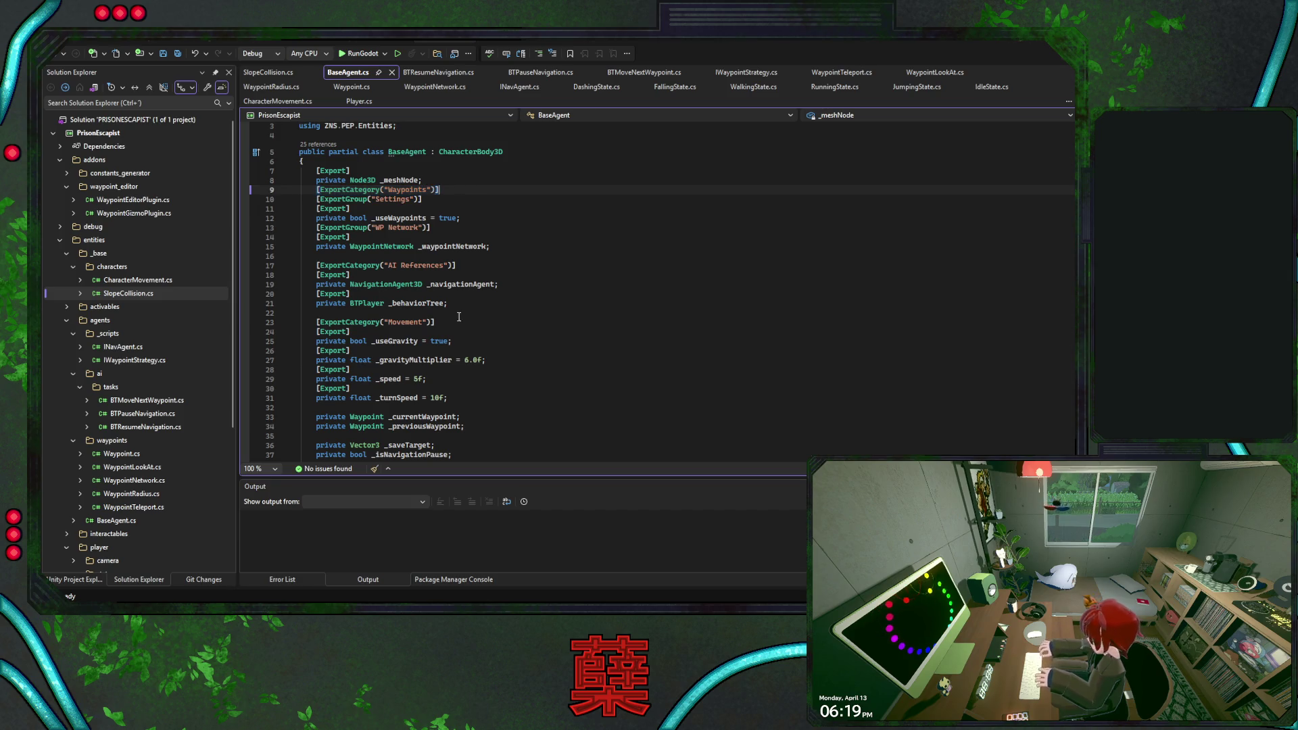
click(459, 317)
key(shift+Up)
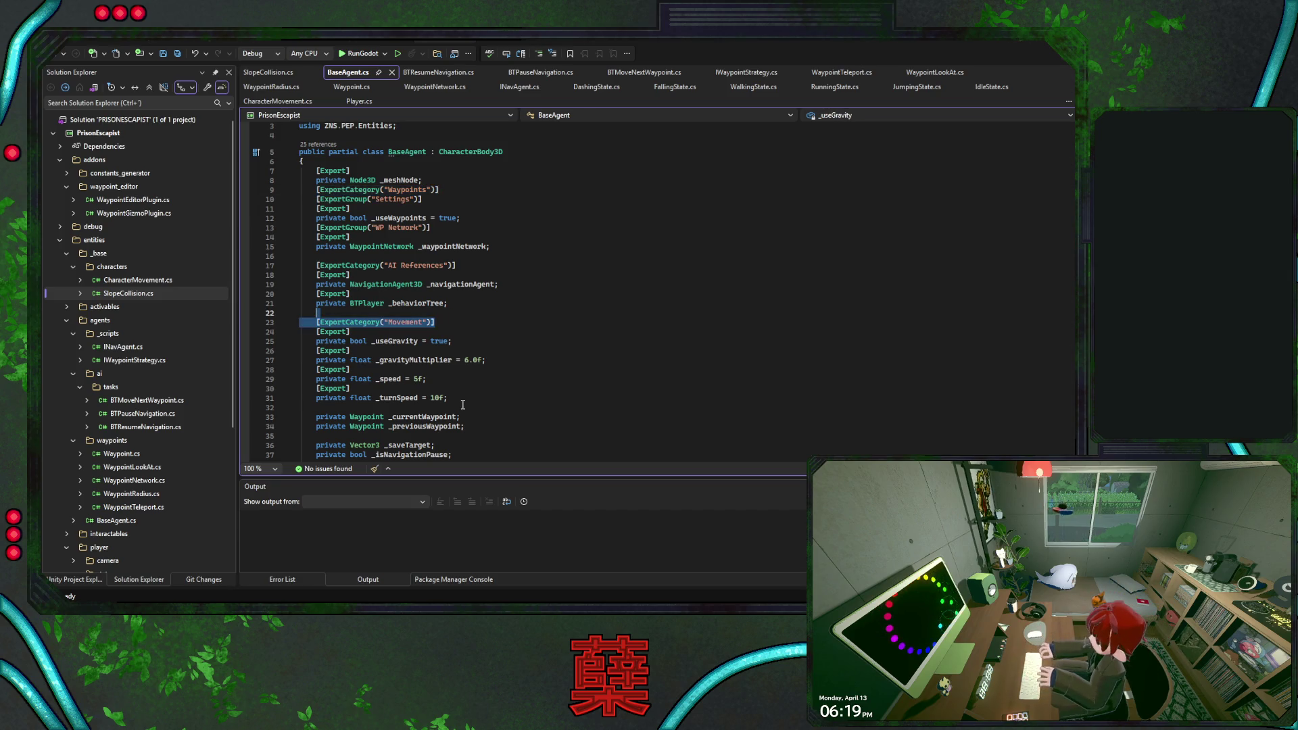
click(463, 404)
key(Return)
key(alt+Tab)
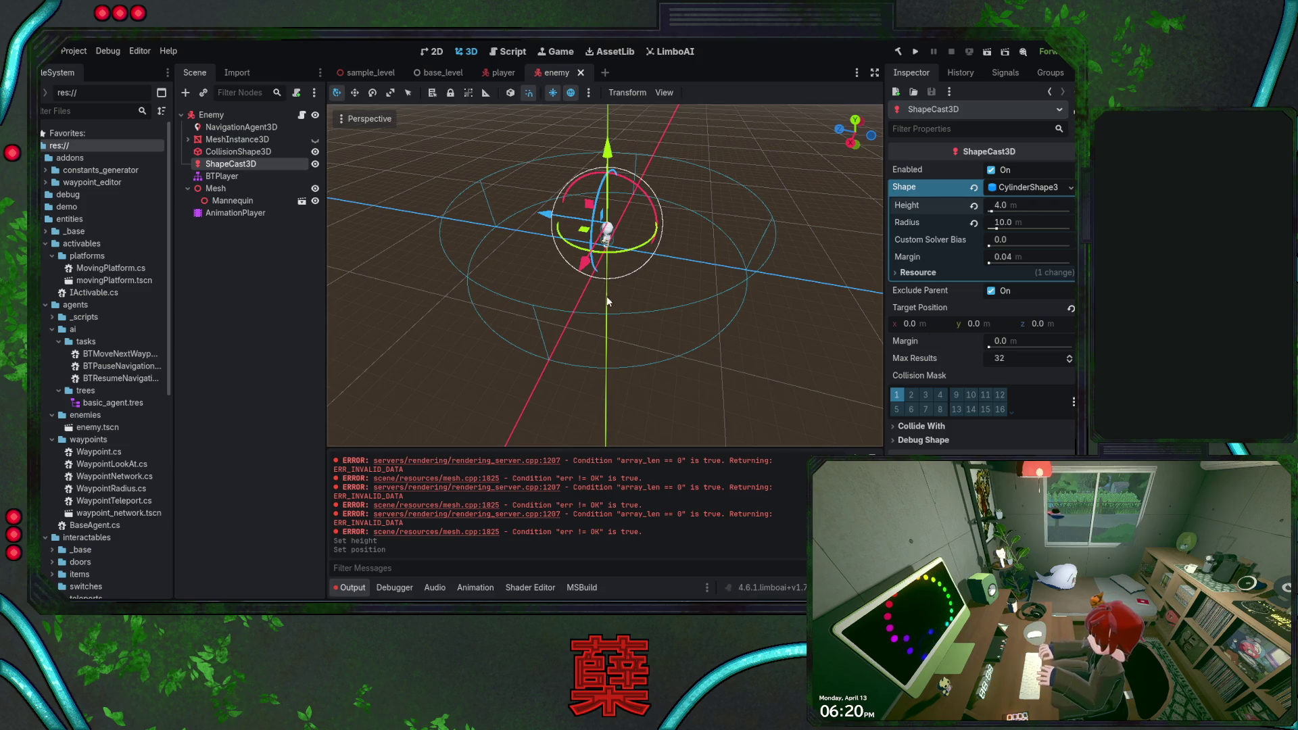
- Save the enemy scene and return to BaseAgent.cs in Visual Studio
key(ctrl+s)
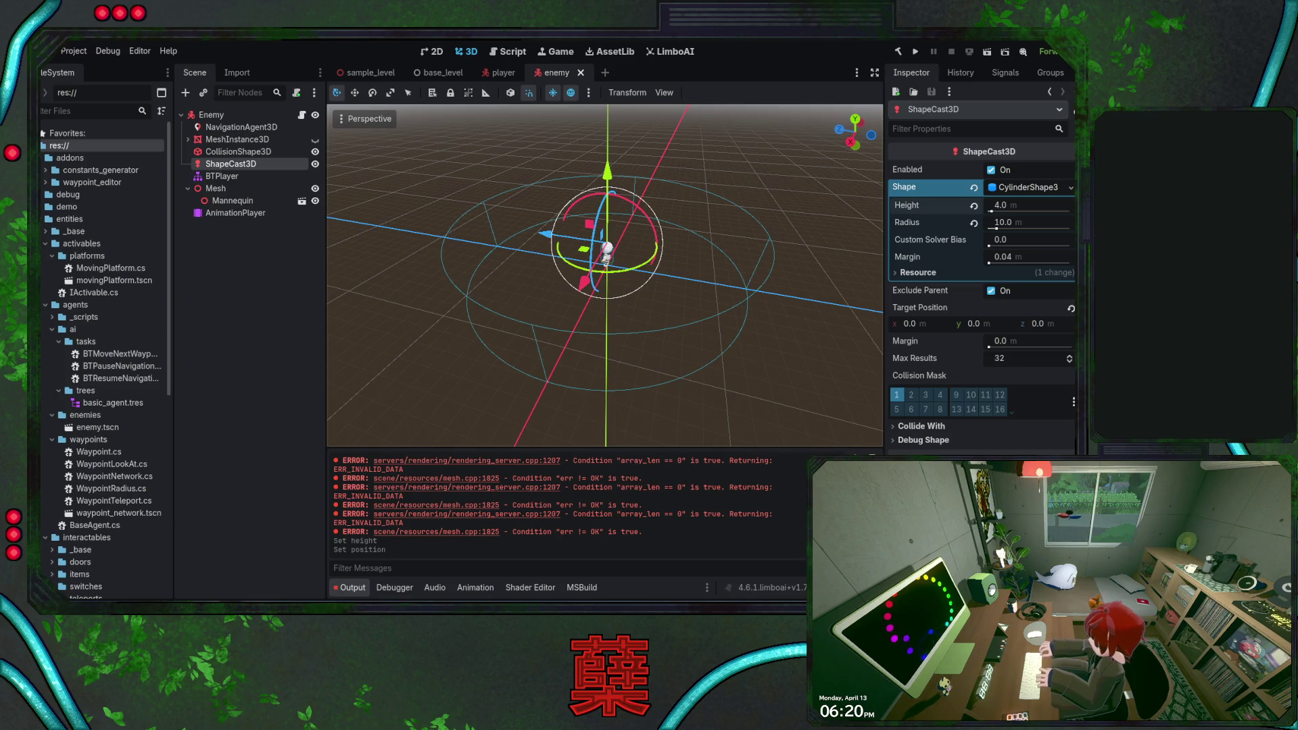
key(alt+Tab)
scroll(456, 339, up, 3)
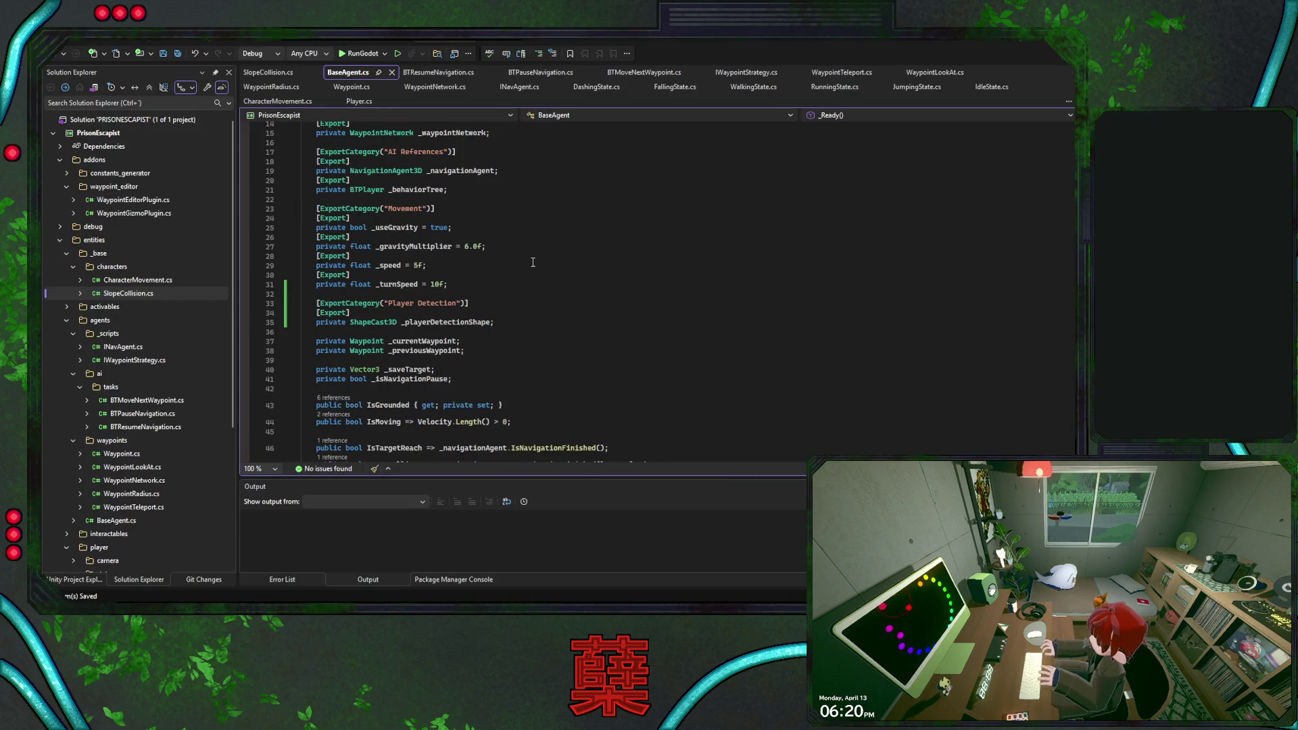
- Place the cursor after the _playerDetectionShape field, then go back to the Godot editor
click(512, 323)
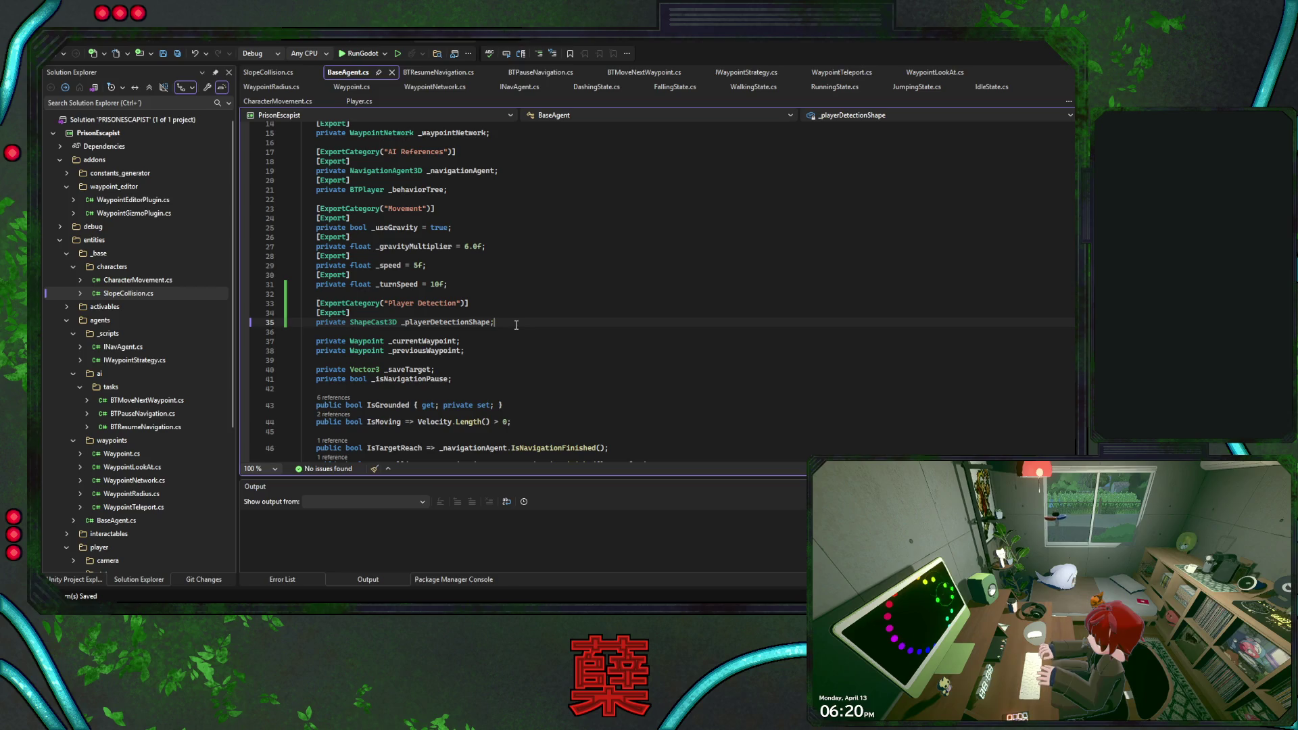
key(alt+Tab)
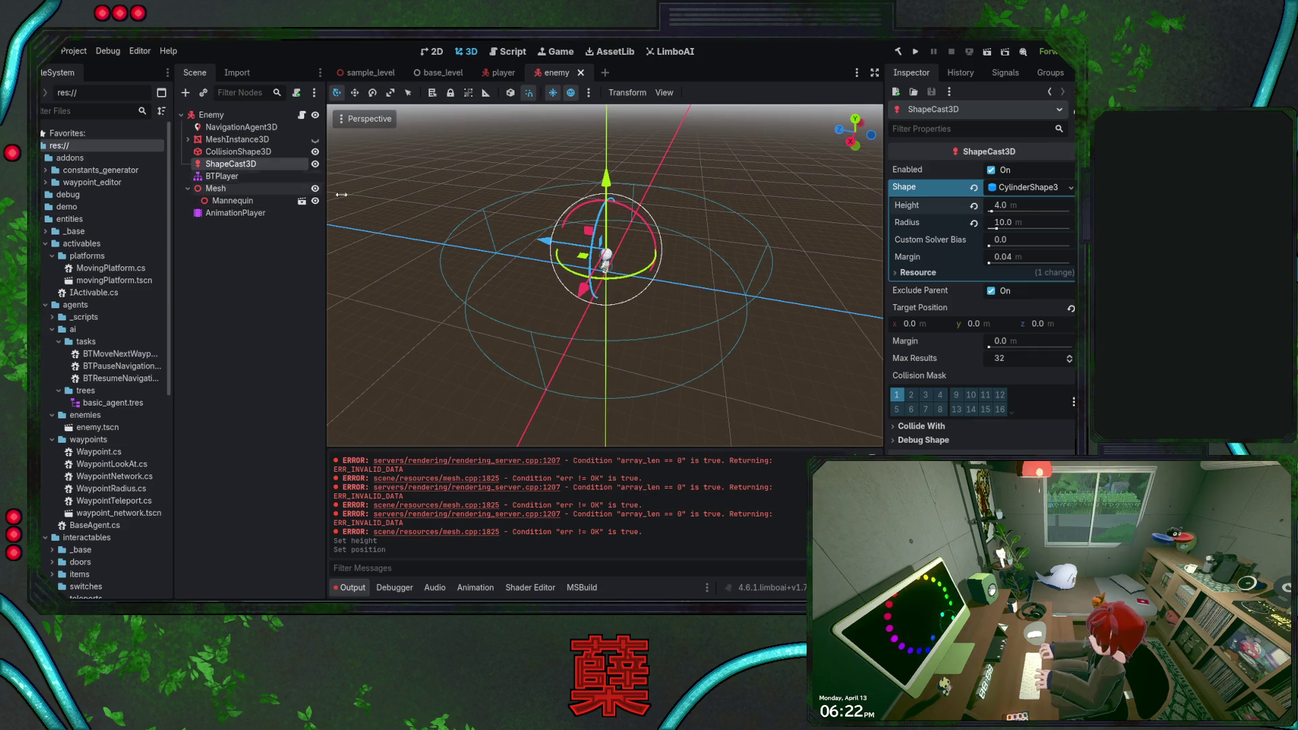
- Review the ShapeCast3D Inspector settings, briefly expanding Debug Shape, and orbit slightly around the enemy
scroll(994, 391, down, 3)
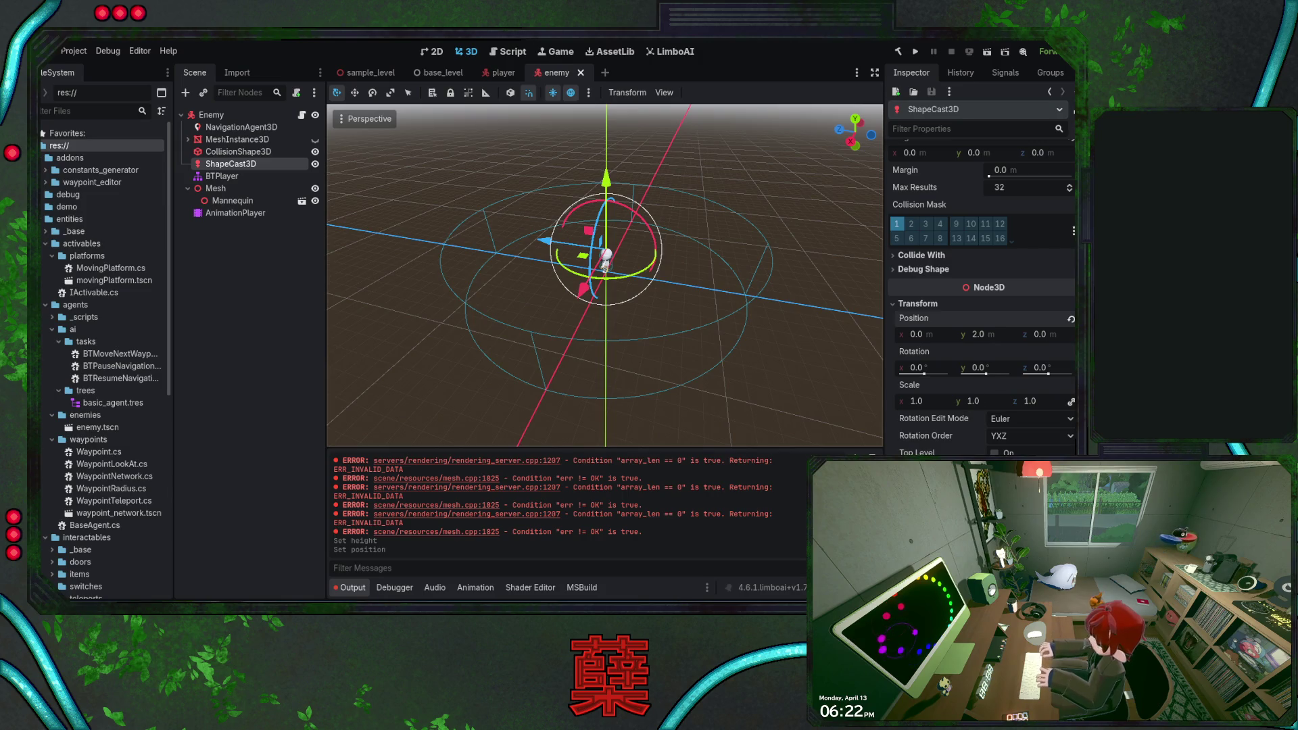
scroll(953, 324, up, 3)
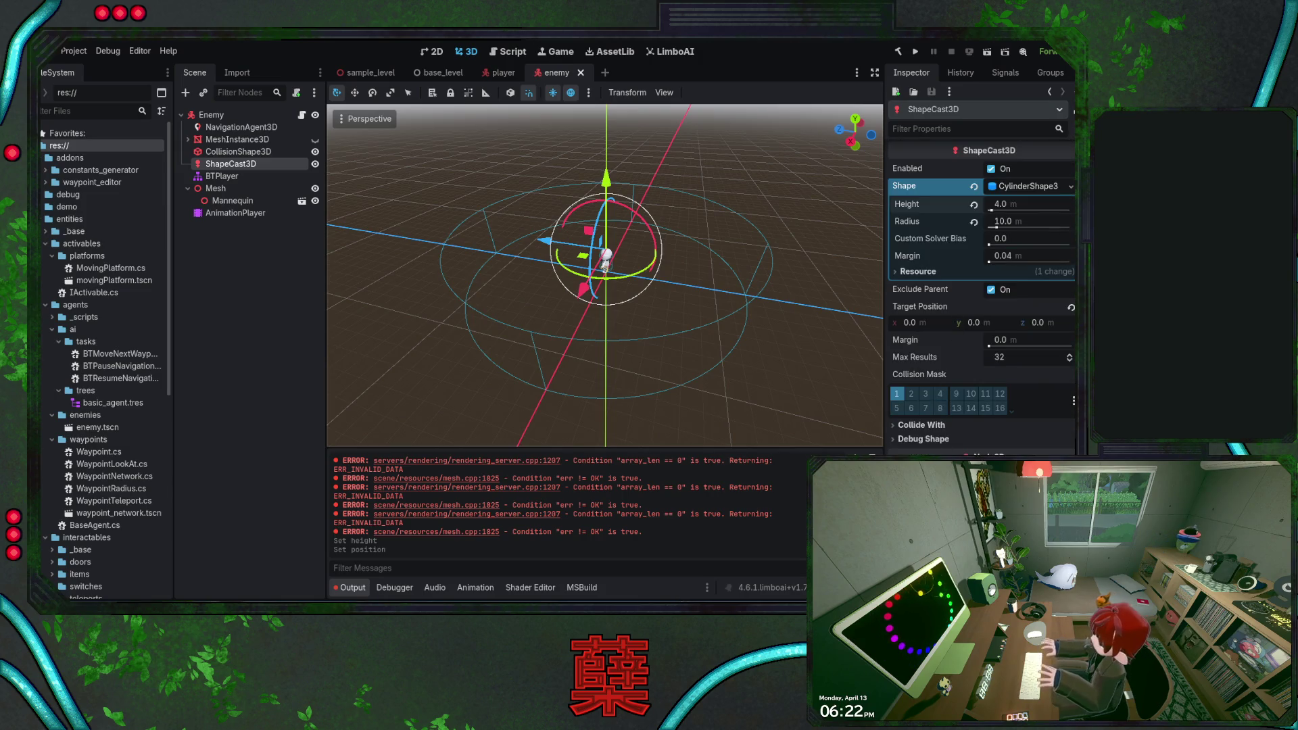
click(923, 439)
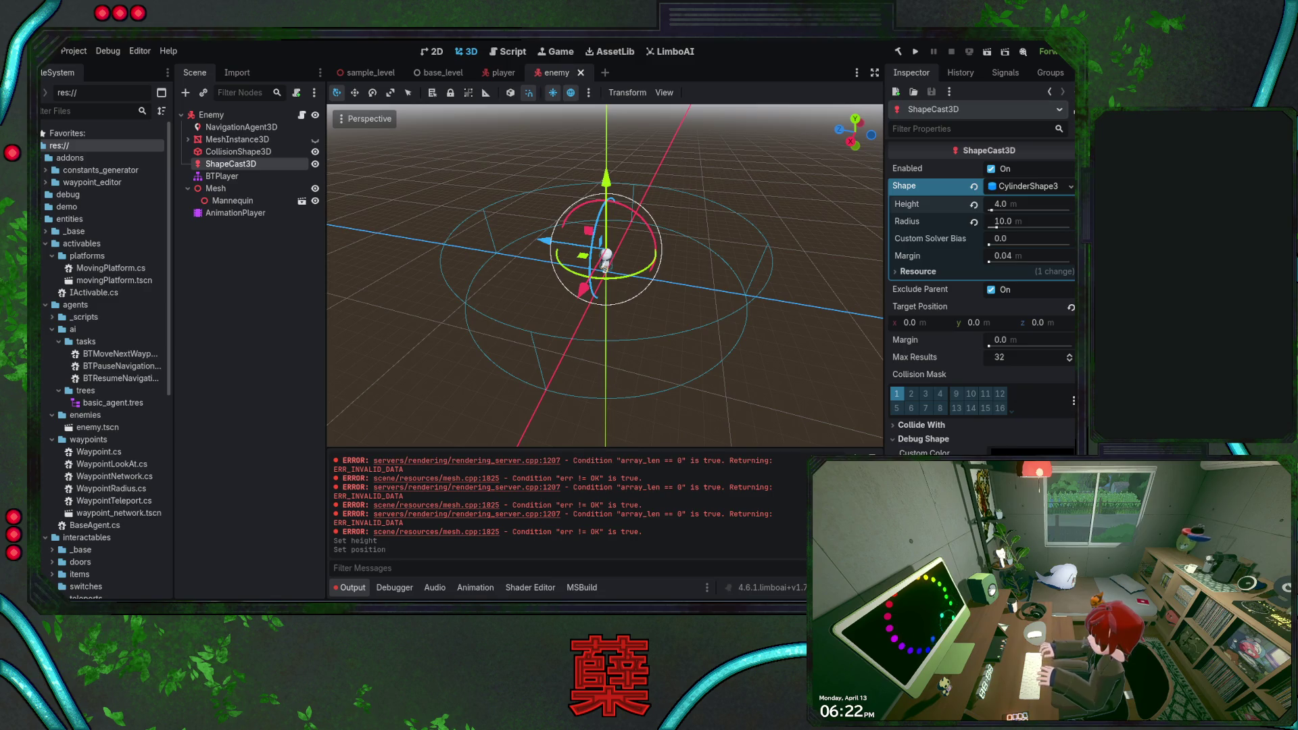
click(928, 440)
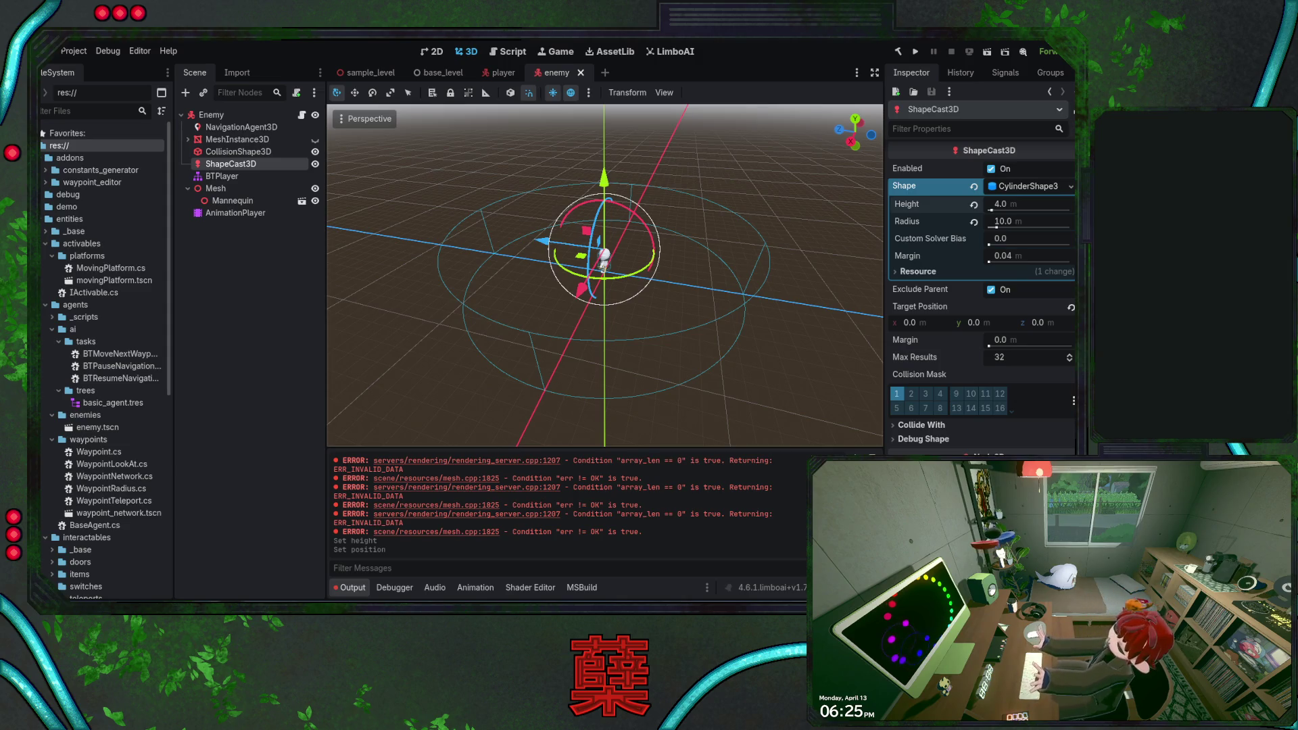
drag(632, 322, 647, 330)
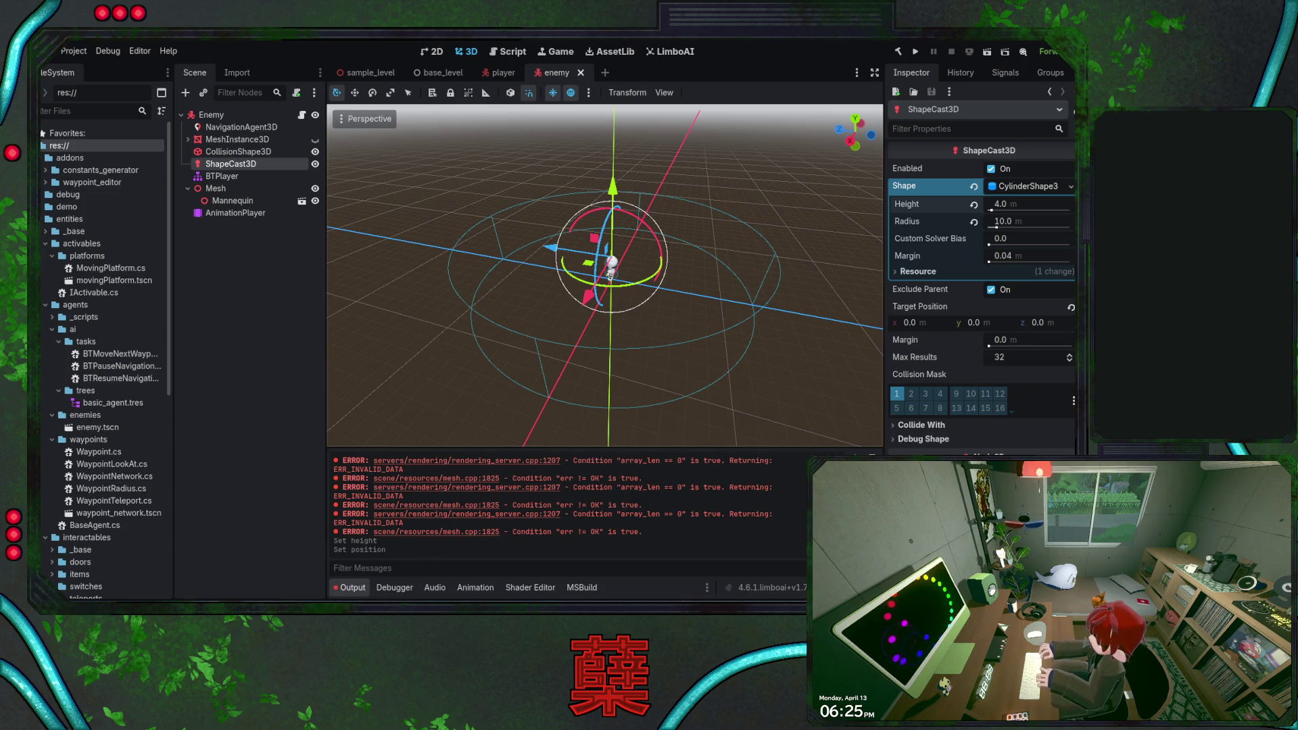
key(alt+Tab)
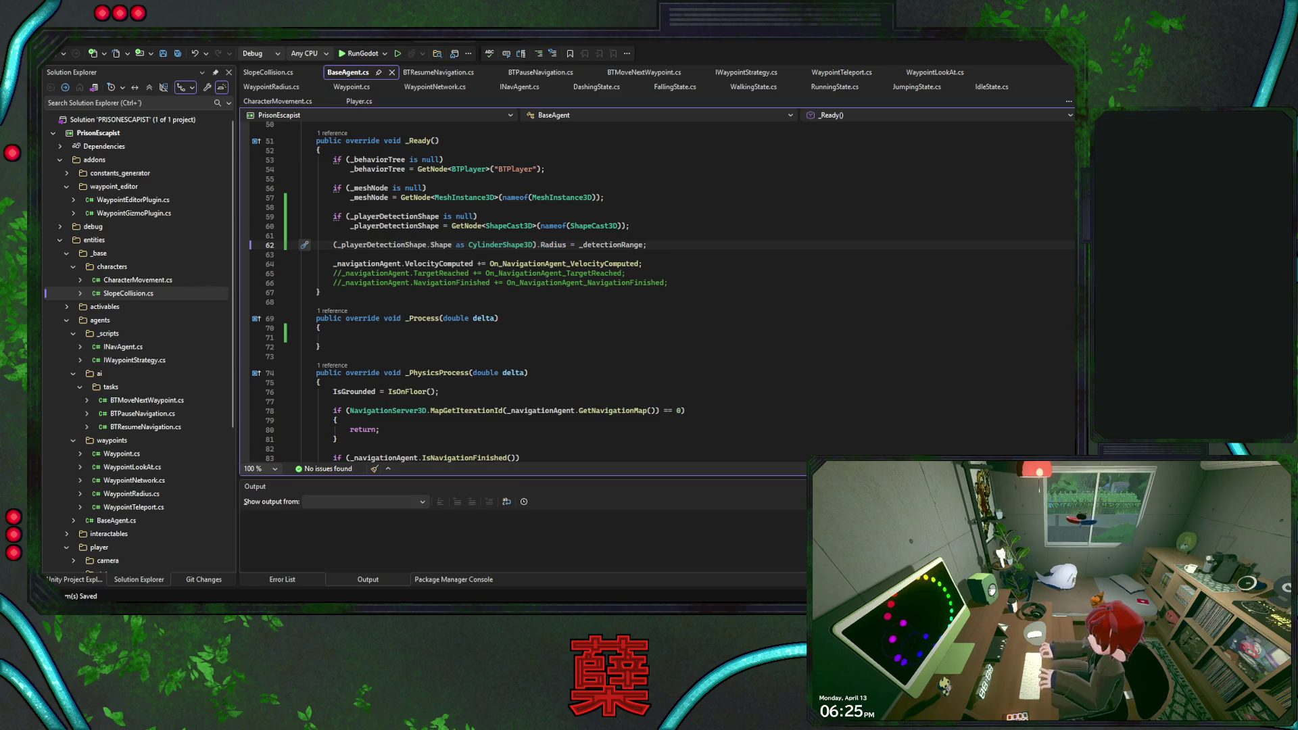
- Compare the enemy's detection cylinder in Godot with the _Ready code setting Radius to _detectionRange
key(alt+Tab)
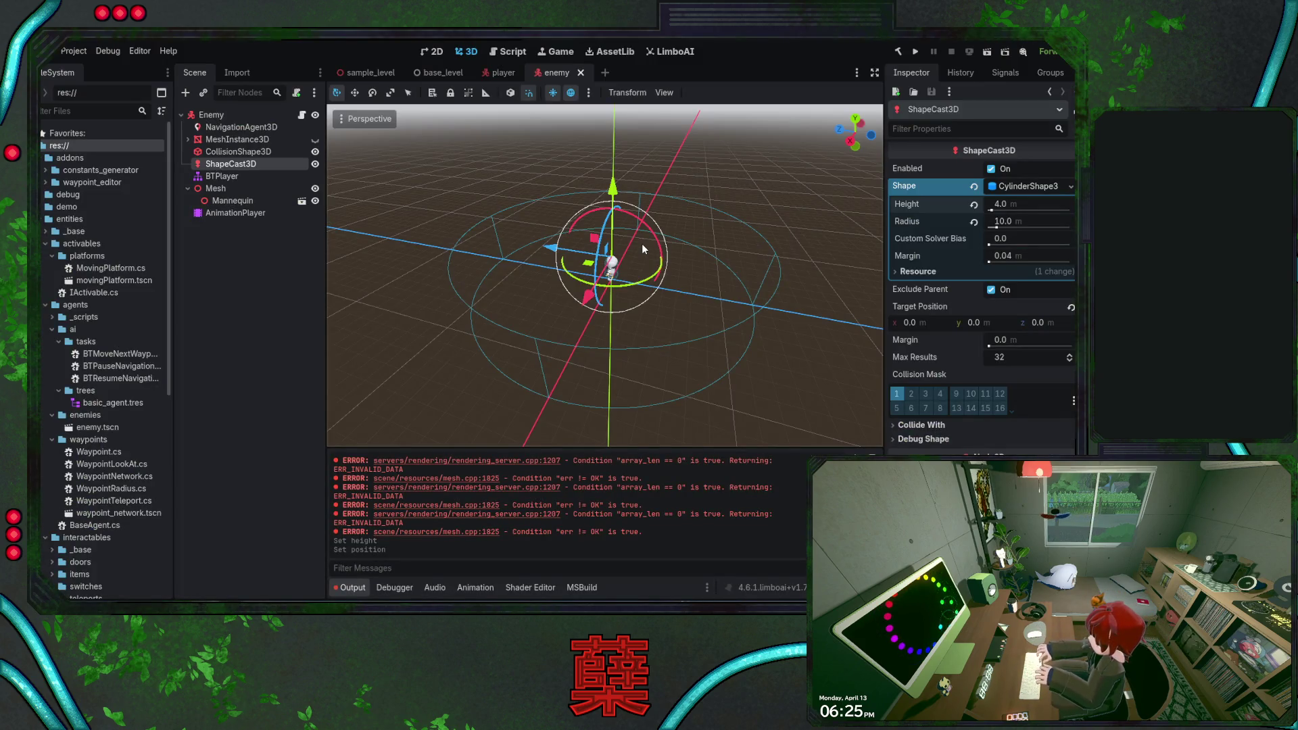
drag(642, 249, 643, 260)
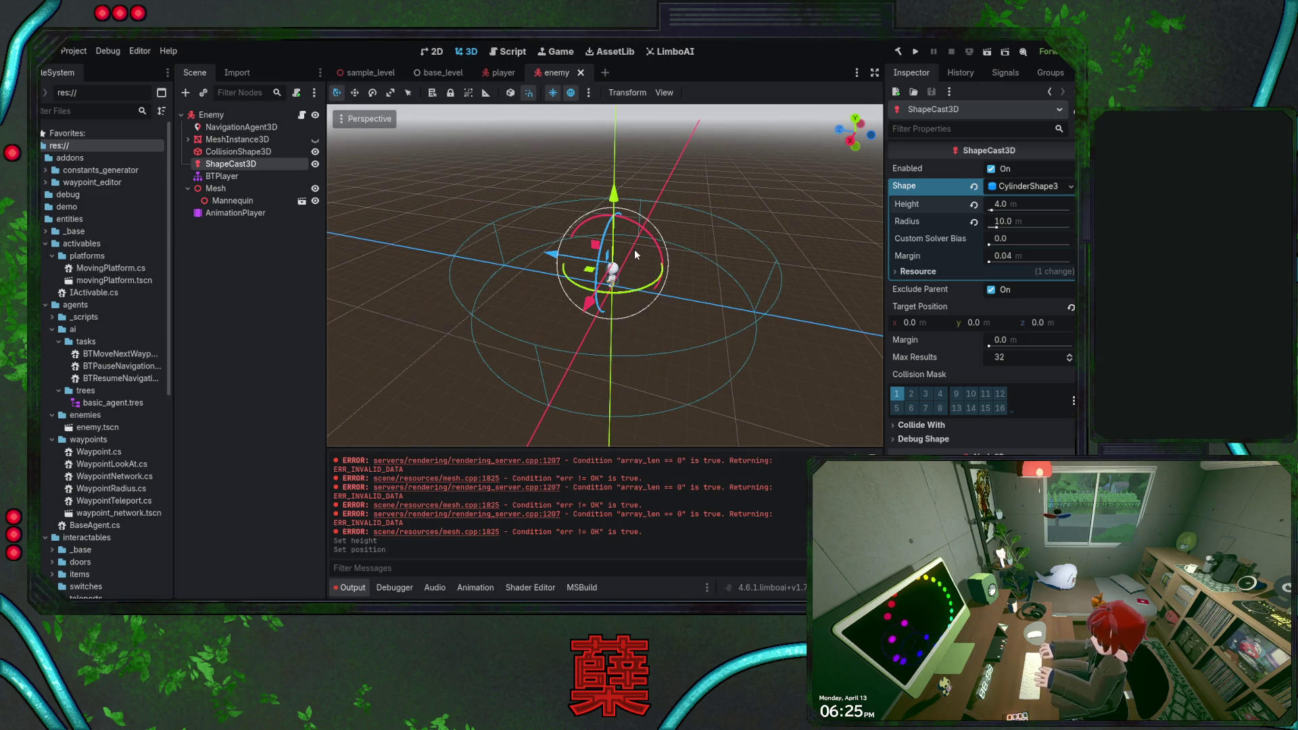
key(alt+Tab)
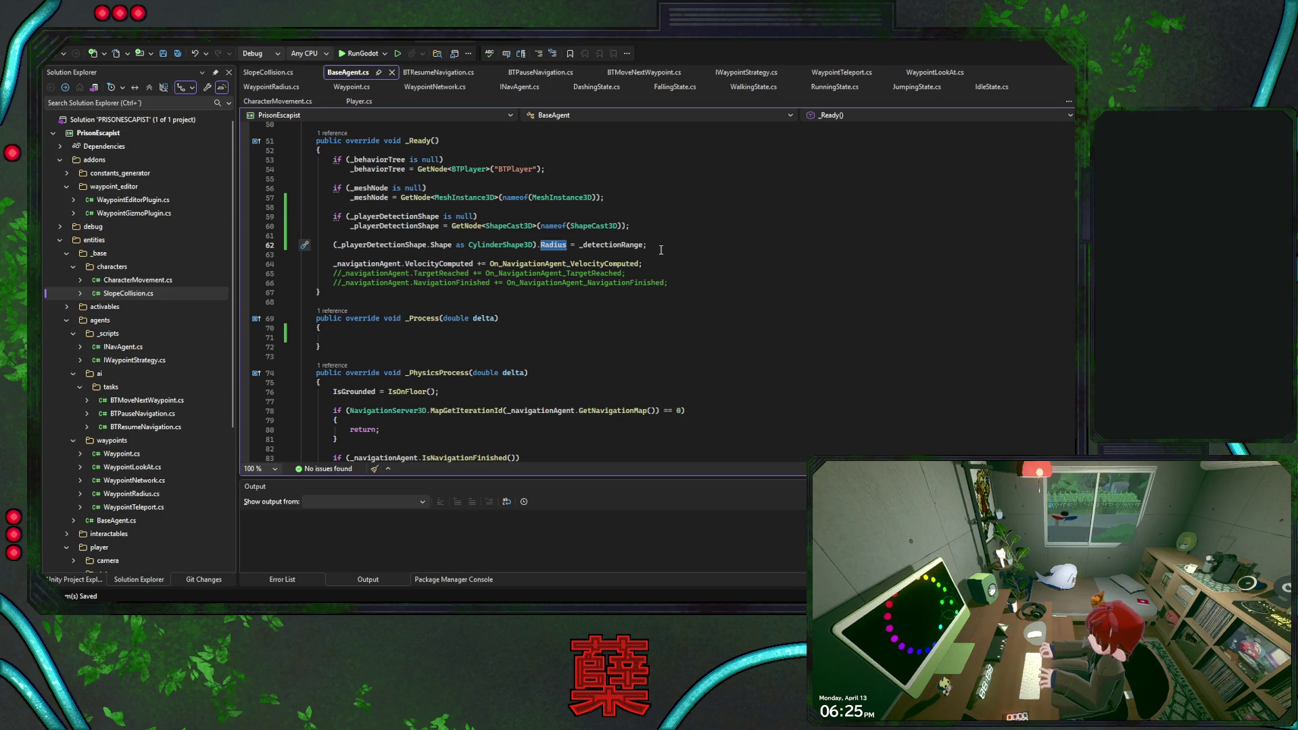
click(662, 249)
scroll(663, 263, down, 5)
scroll(664, 271, up, 4)
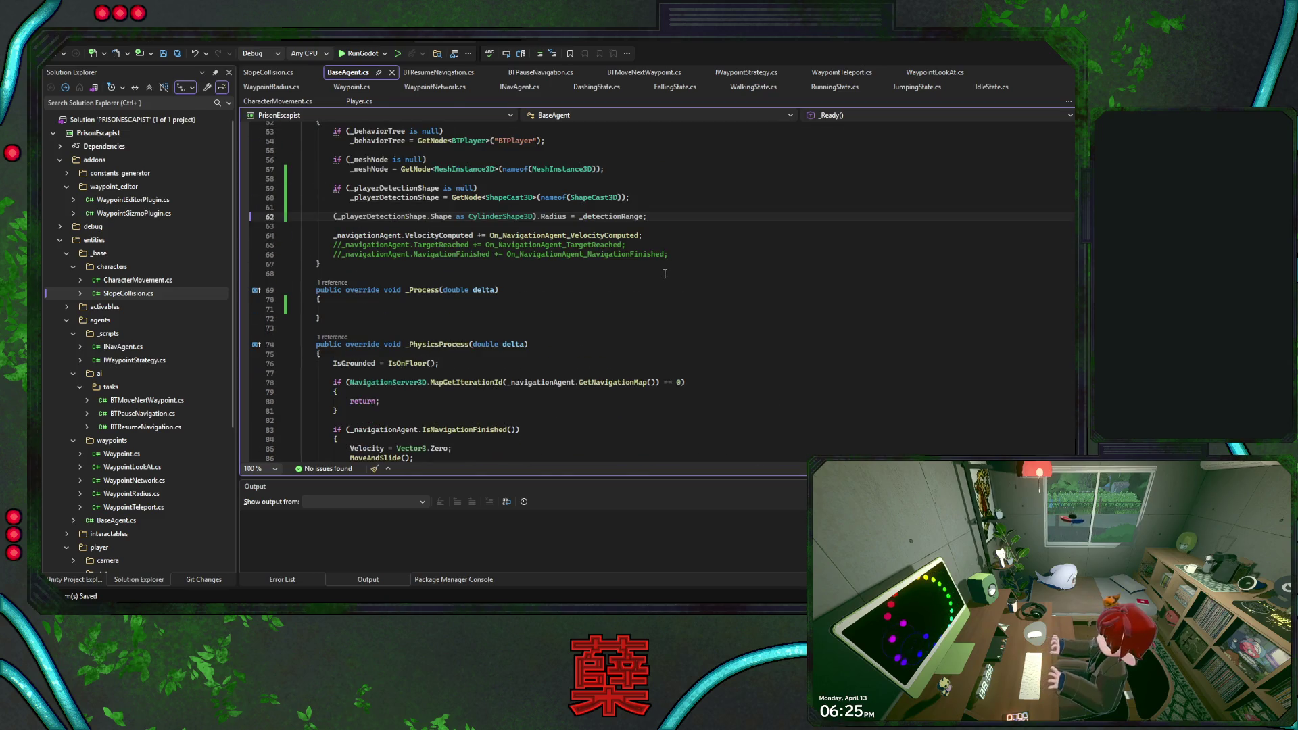
key(alt+Tab)
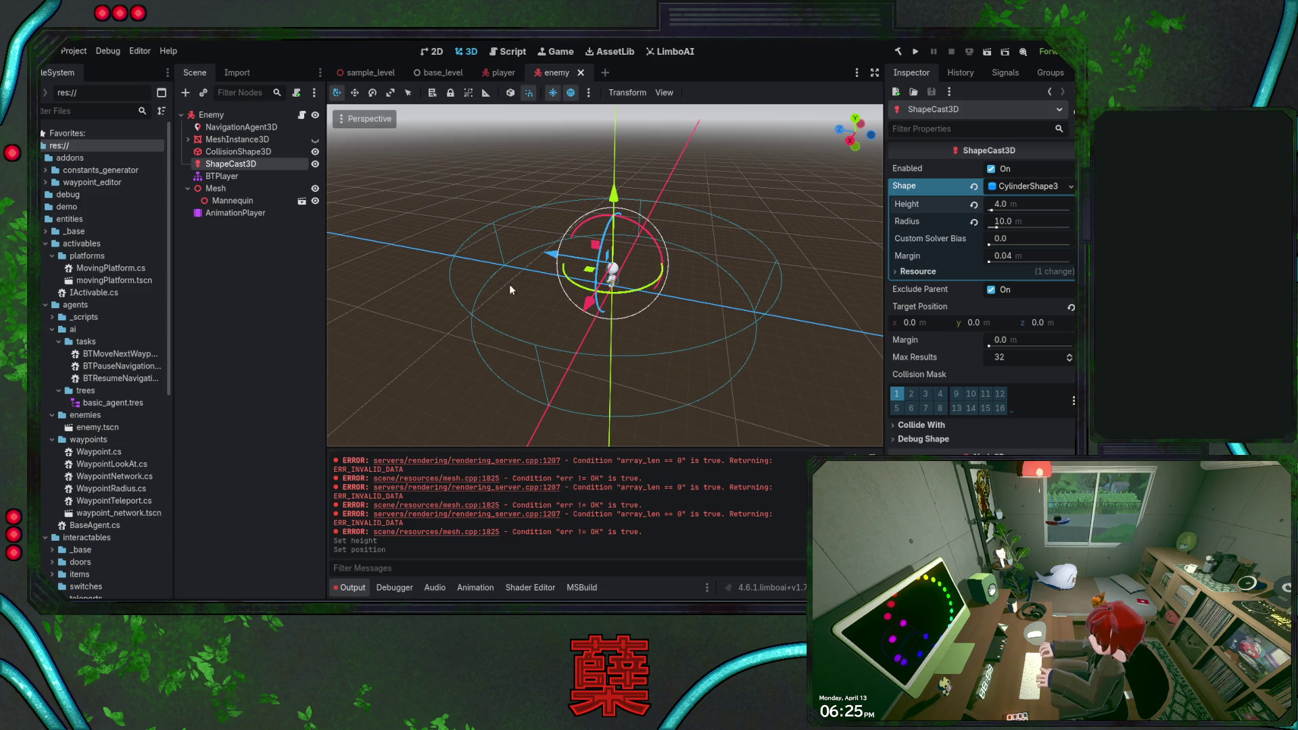
key(alt+Tab)
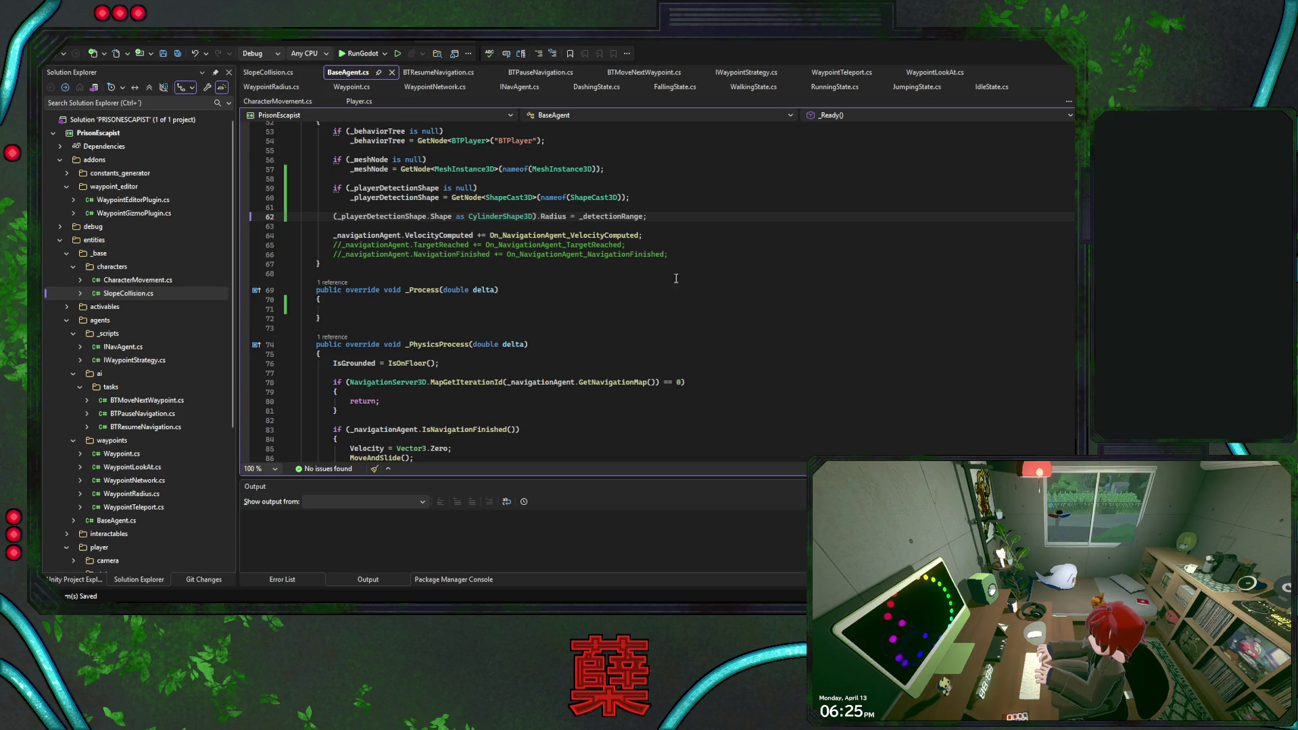
- Copy the [Export] _detectionRange field declarations, paste them, and return to Godot's enemy scene
click(602, 313)
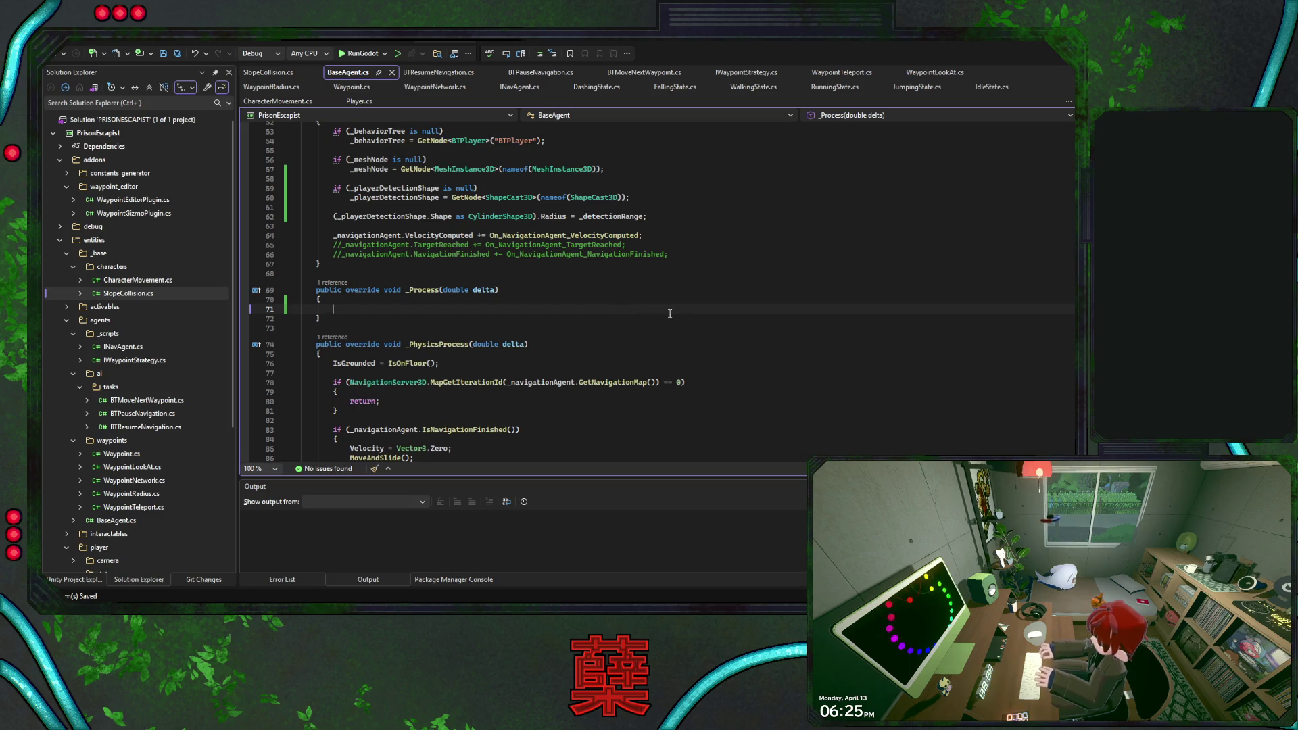
scroll(669, 313, up, 9)
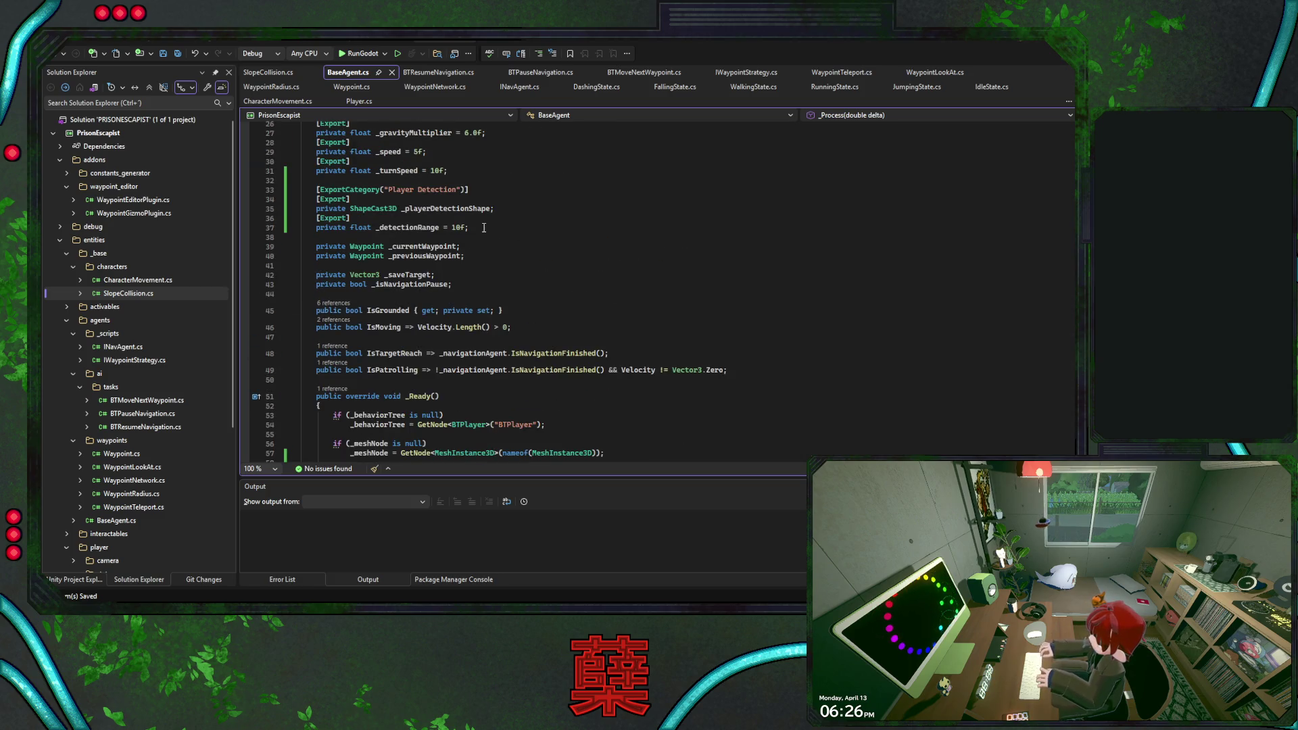
drag(493, 227, 500, 208)
key(ctrl+c)
click(471, 190)
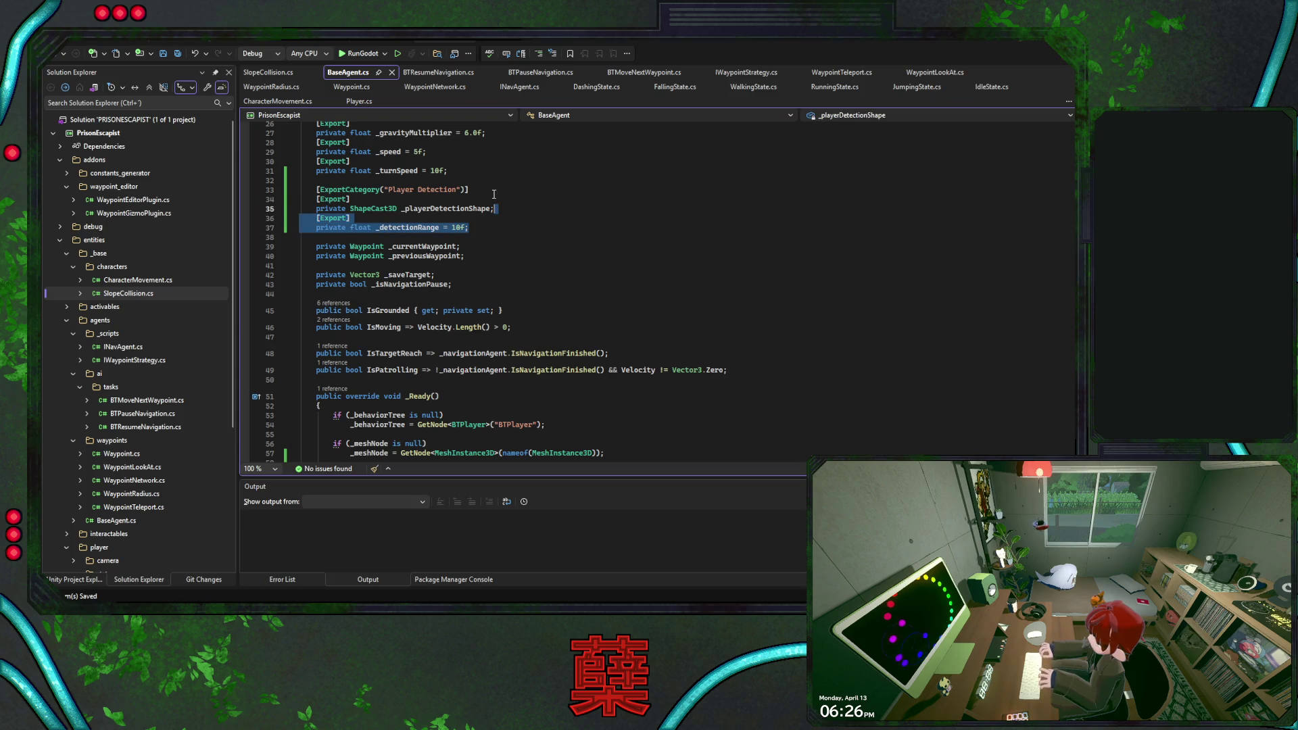
key(ctrl+v)
key(alt+Tab)
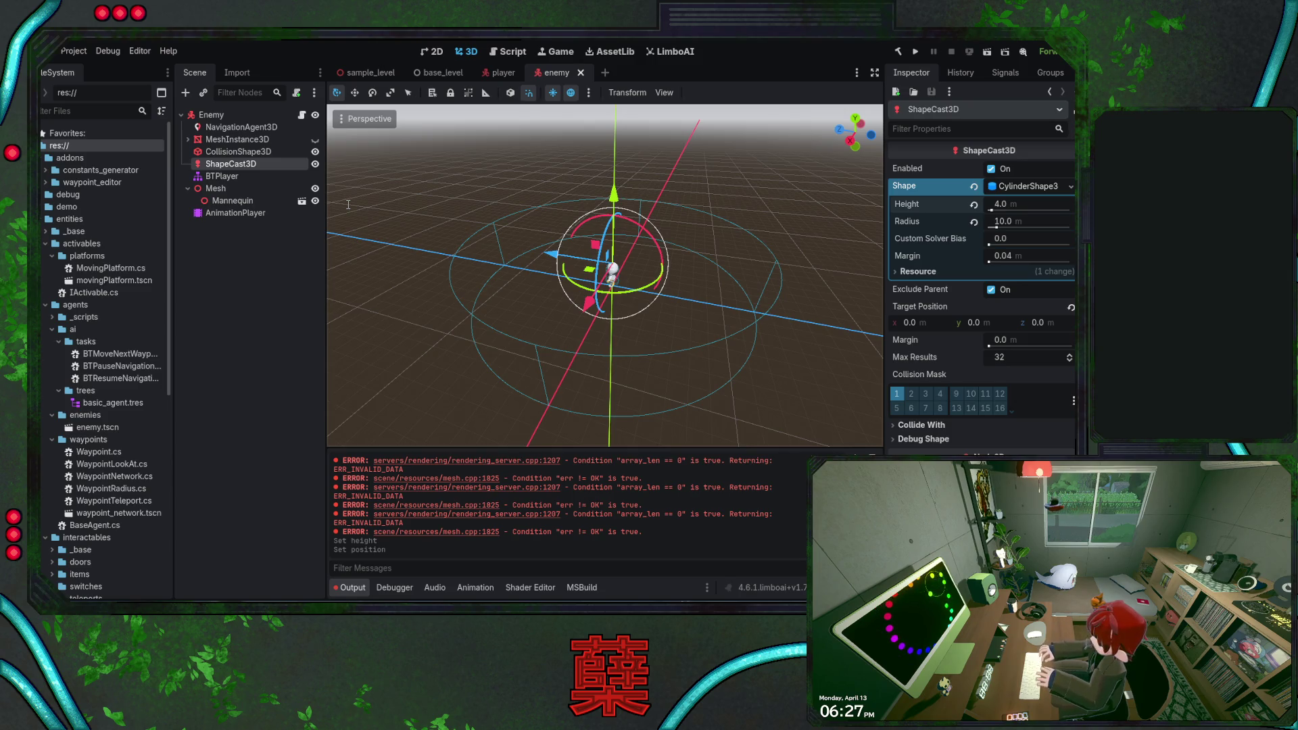
key(alt+Tab)
- Replace the collider call on line 154 with GetCollider(0)
double_click(532, 285)
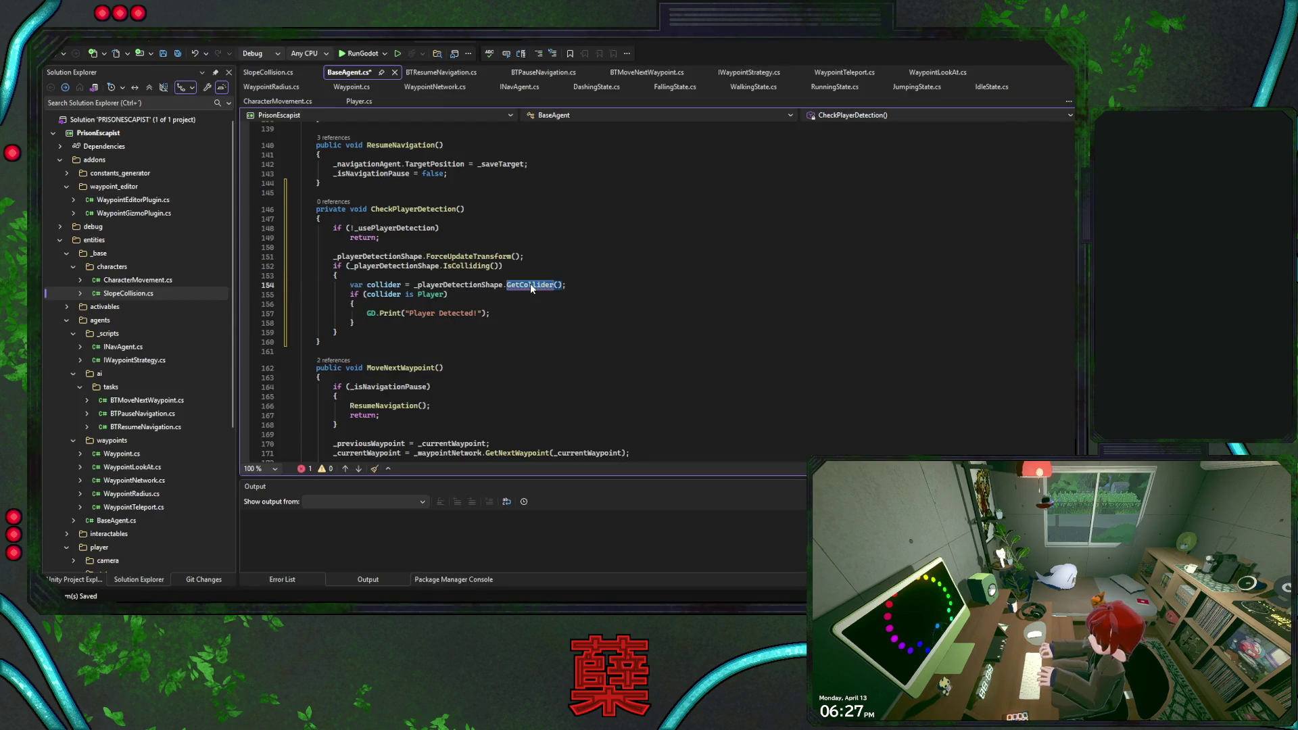
text(Collide)
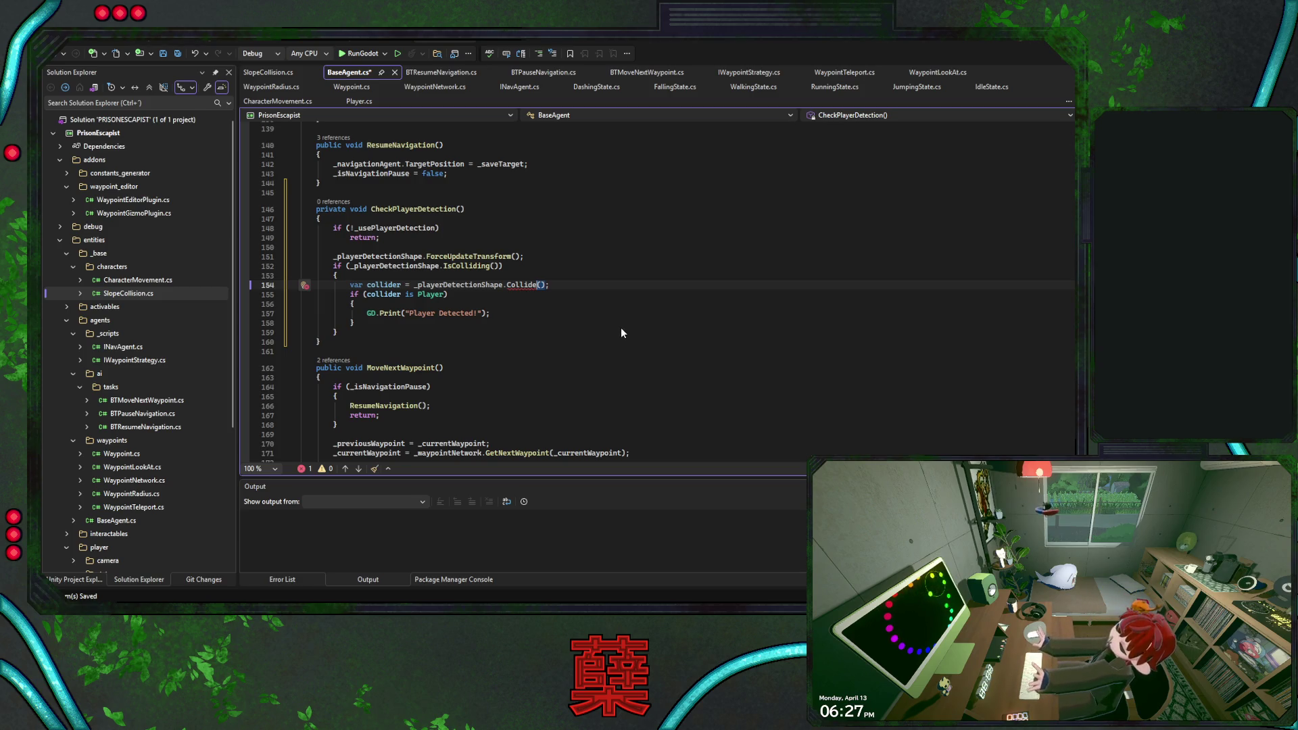
key(ctrl+period)
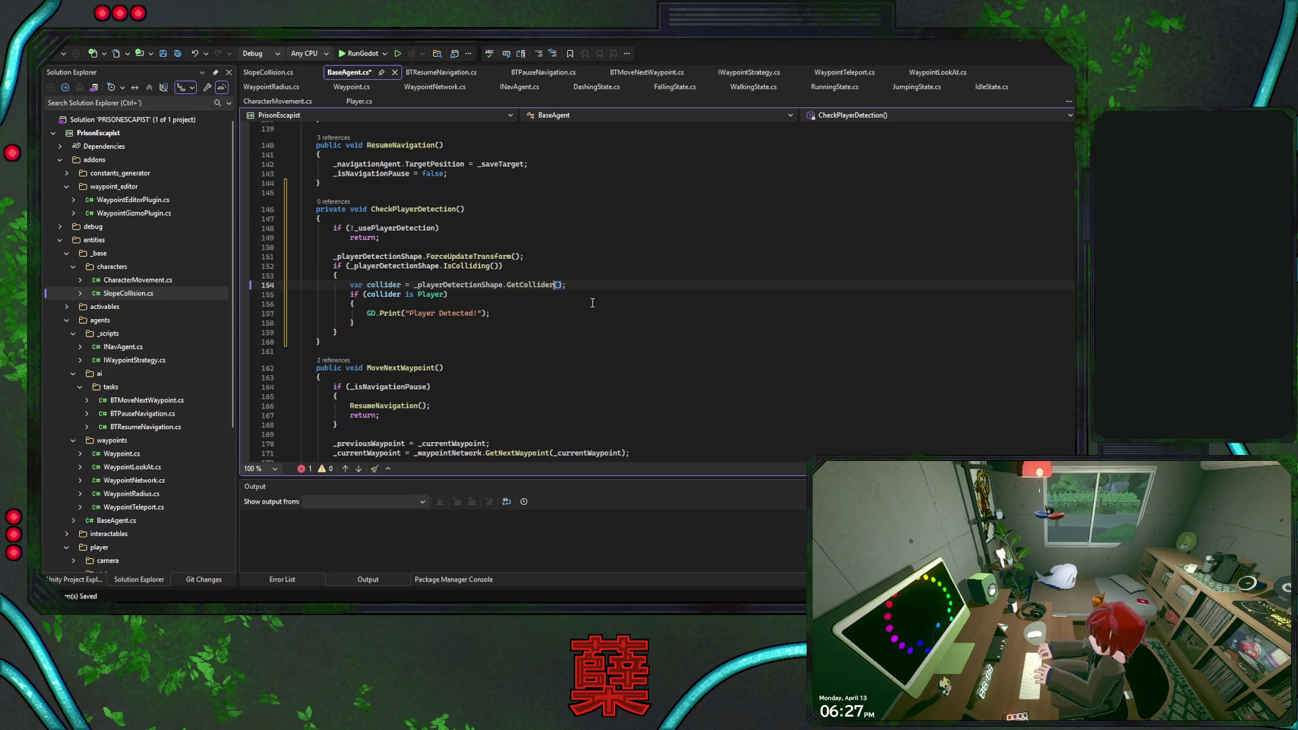
key(Return)
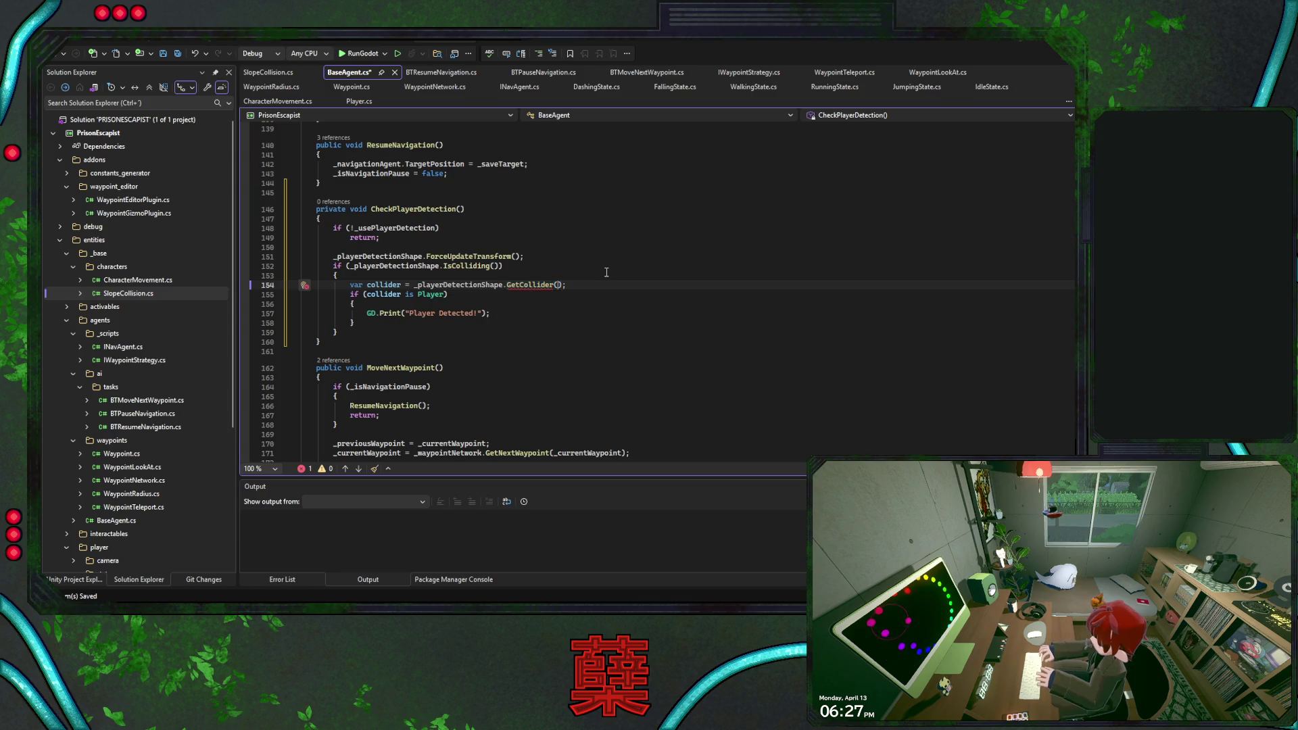
text(0)
- Select the print call on line 157 in the Player check block, leaving the cursor at its end
click(582, 305)
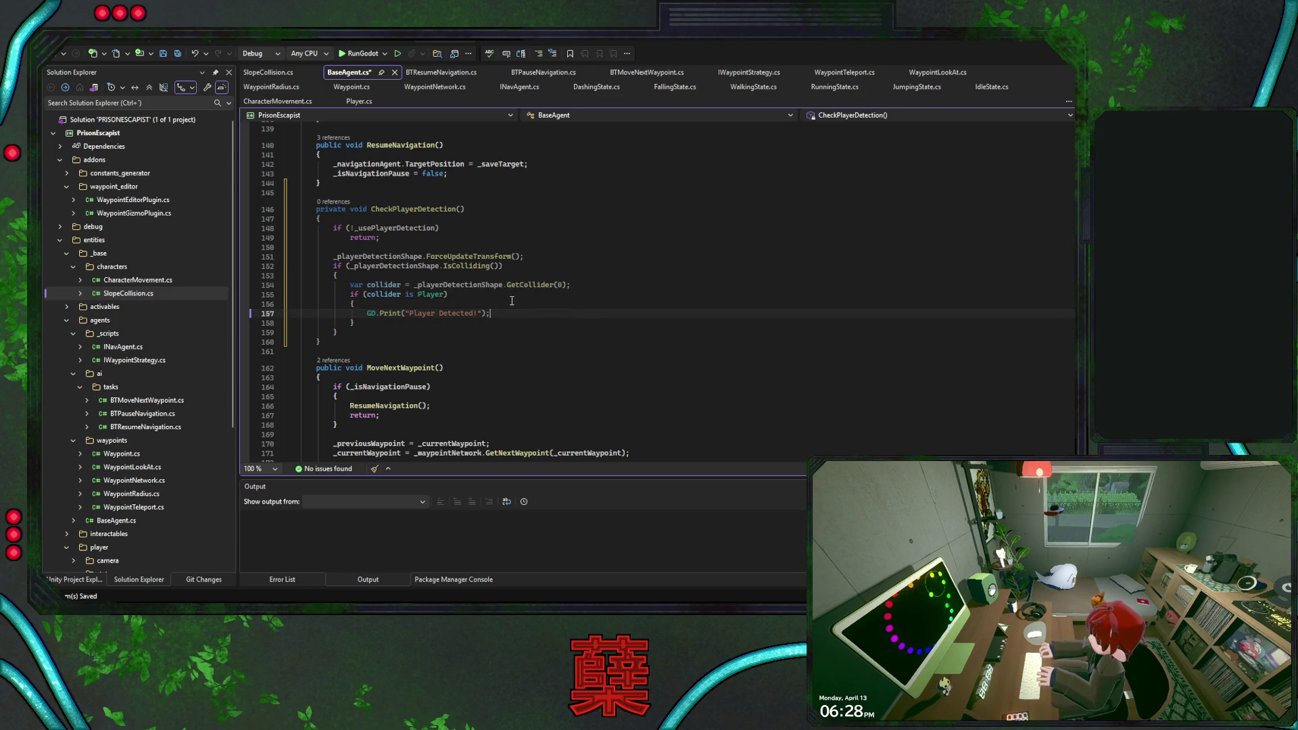
drag(490, 313, 389, 313)
click(437, 314)
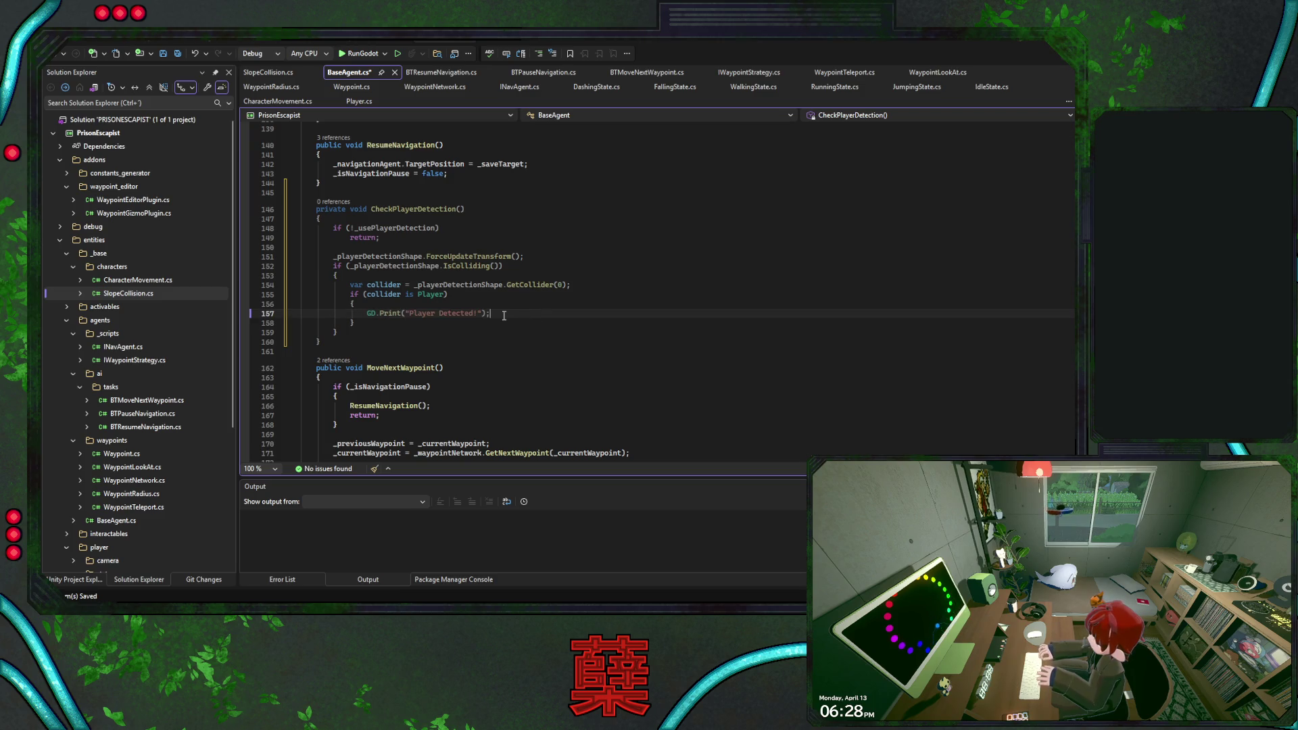
click(514, 322)
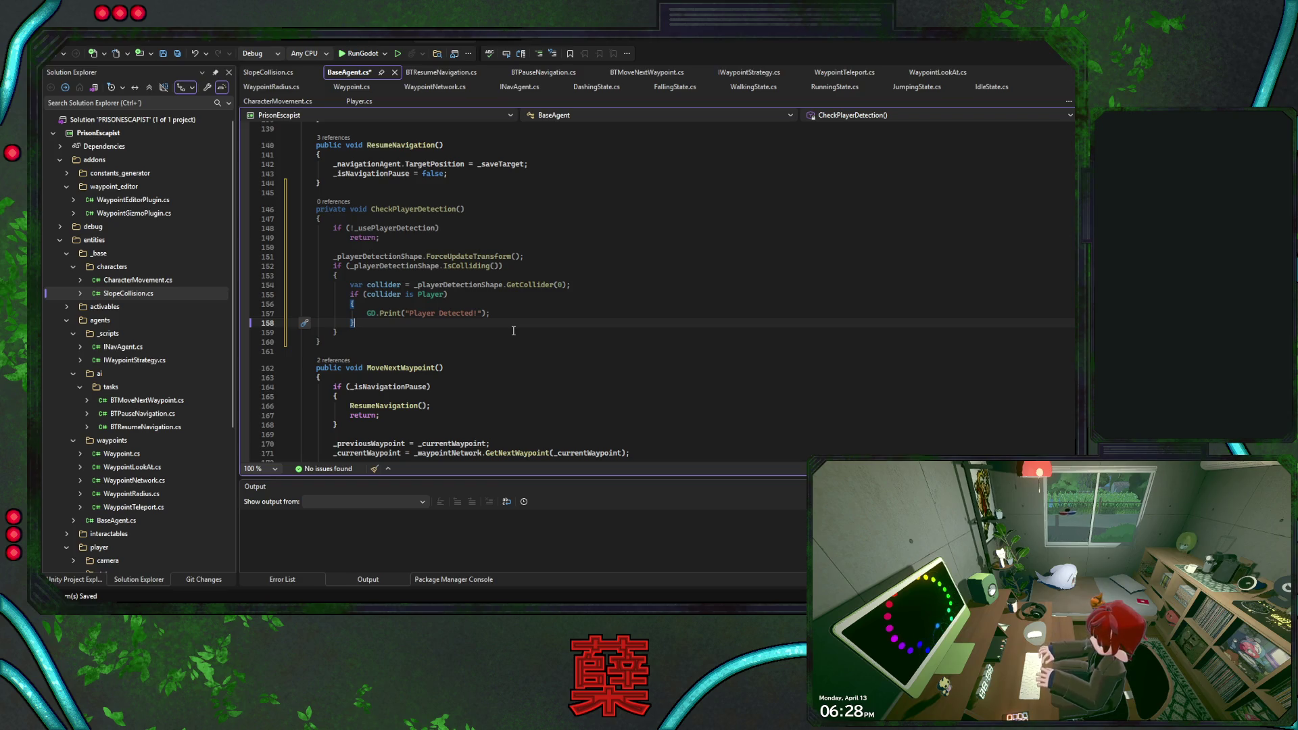
click(509, 313)
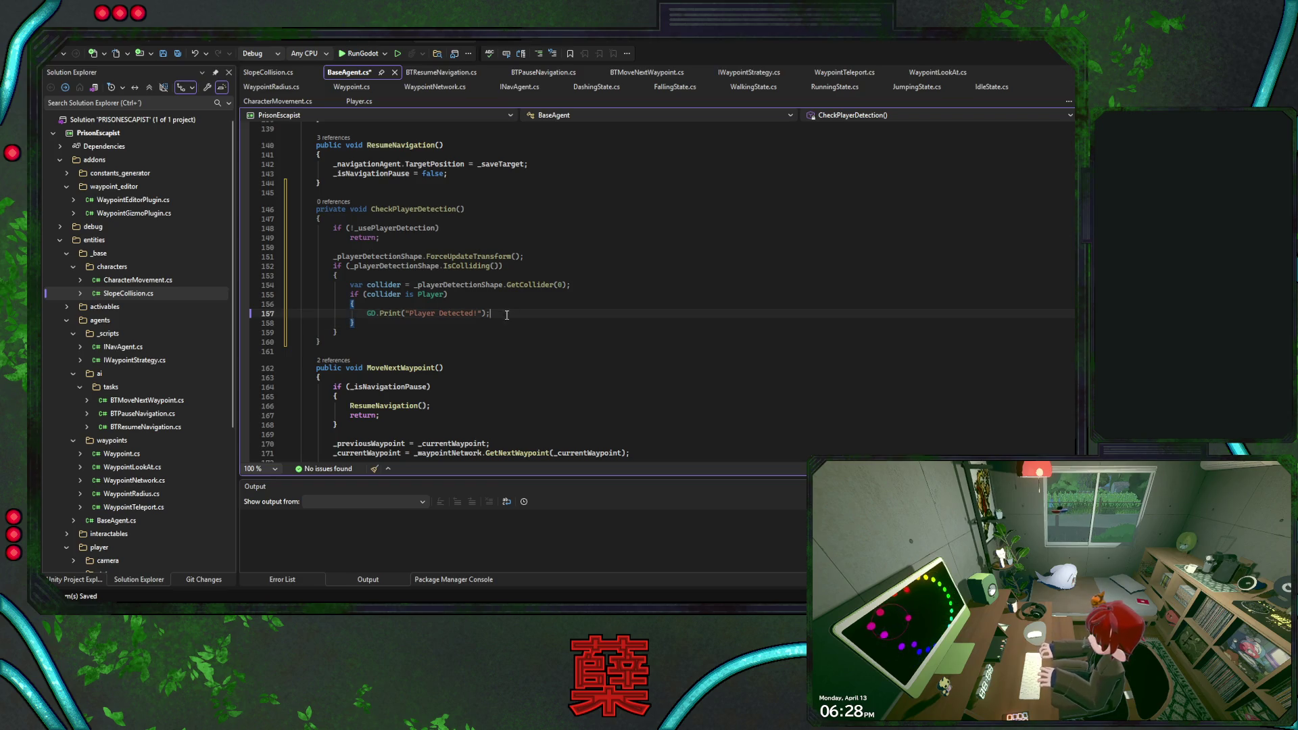
triple_click(509, 314)
click(509, 313)
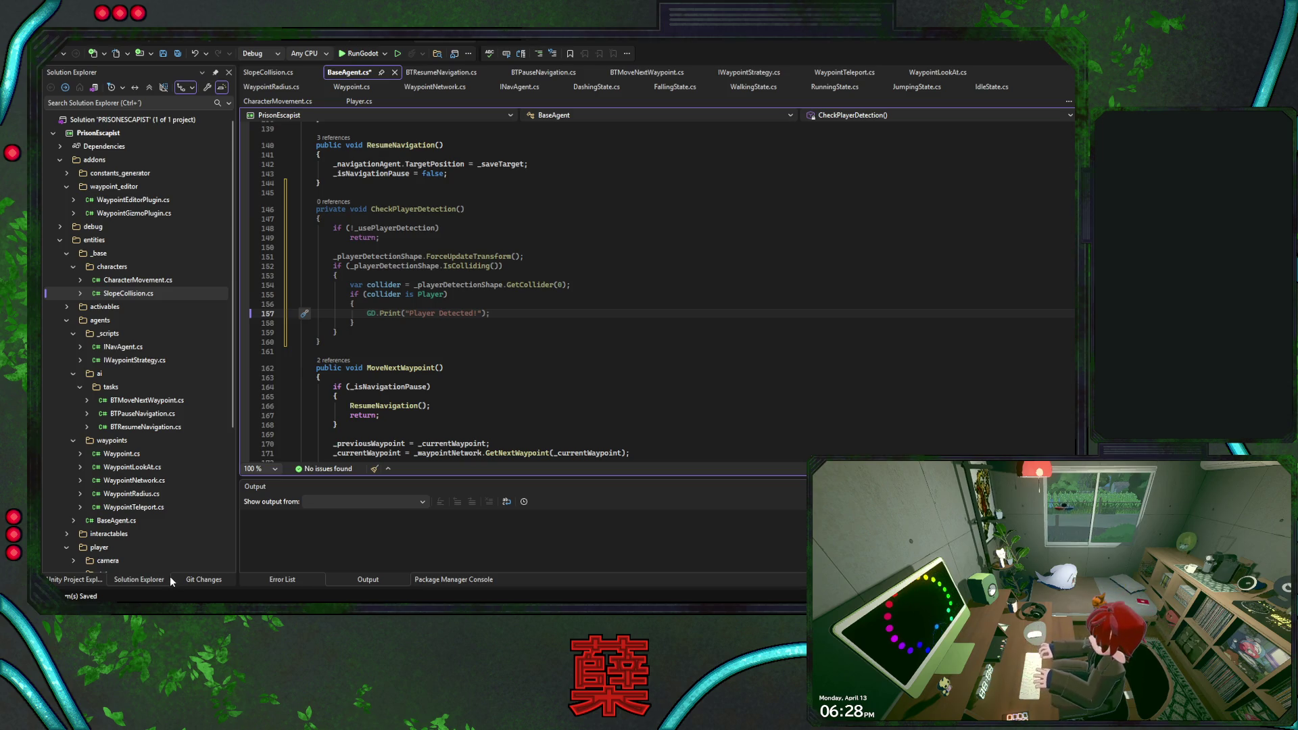
key(alt+Tab)
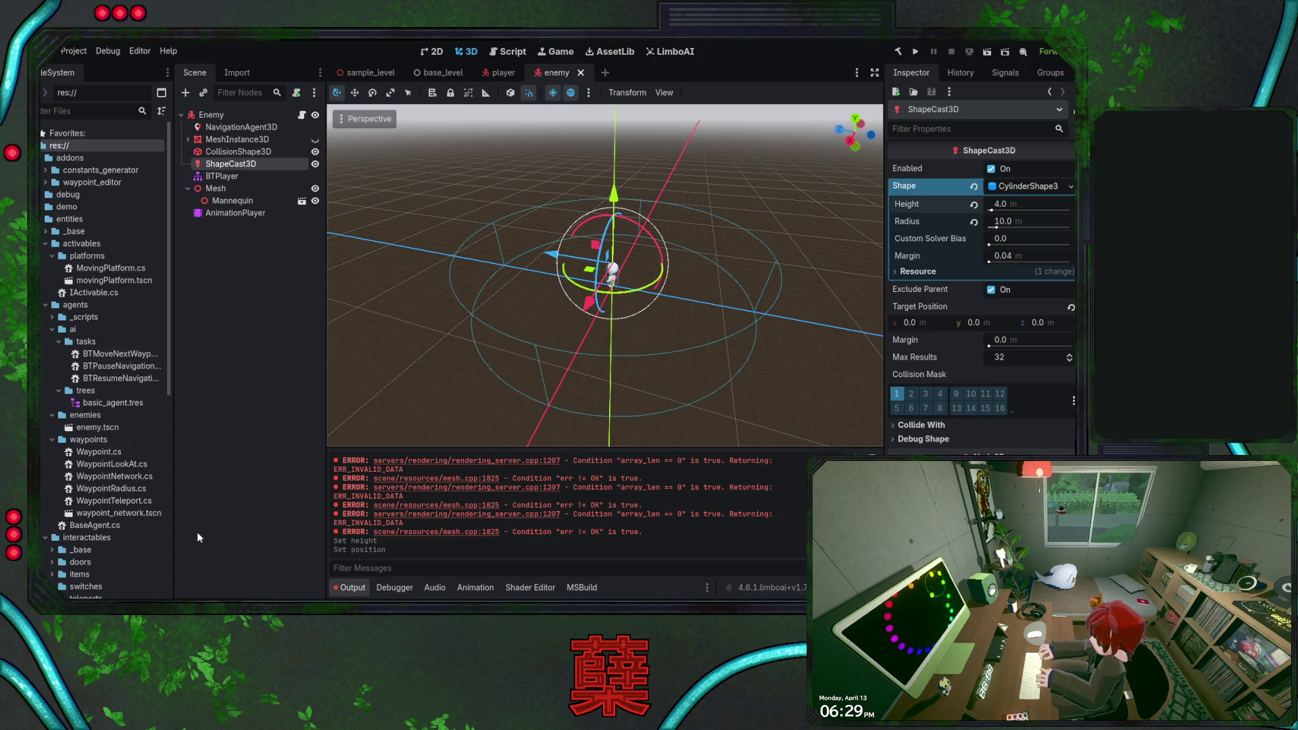
key(alt+Tab)
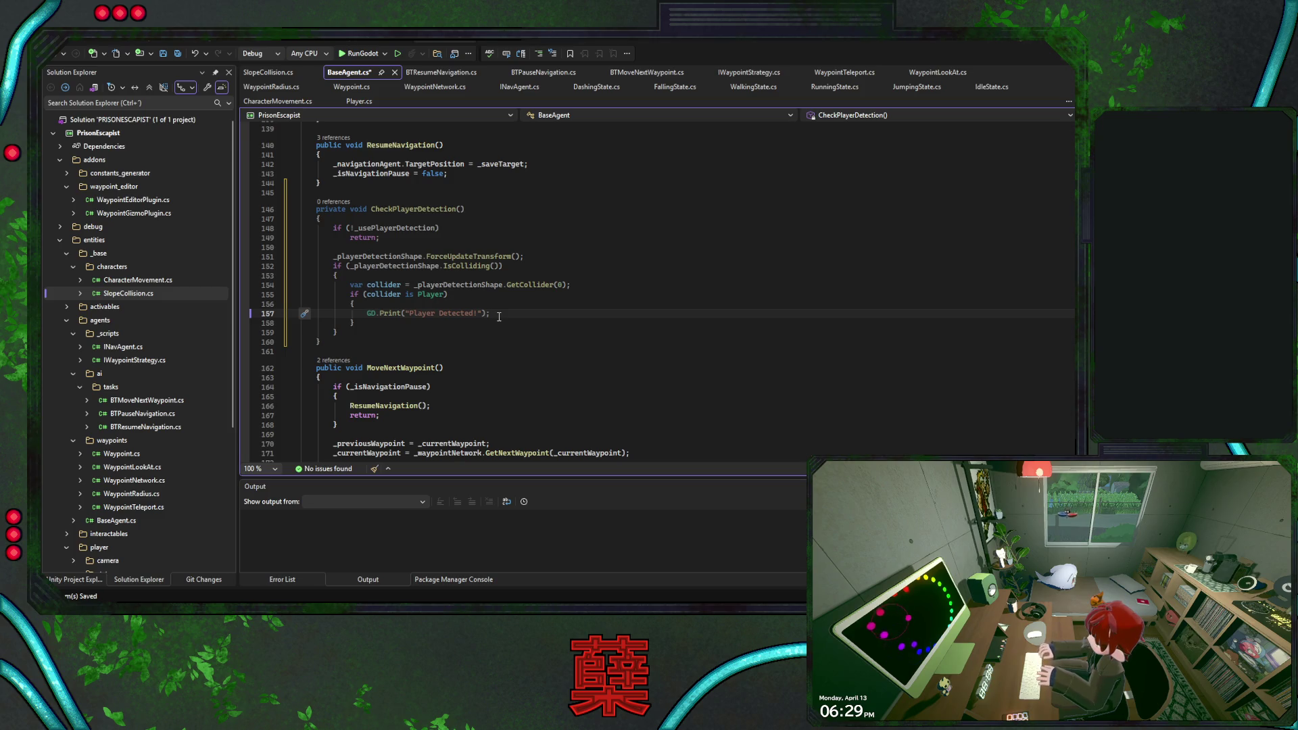
- Add a Vector3 distance line from the collider's and _playerDetectionShape's GlobalPosition
key(Return)
key(Return)
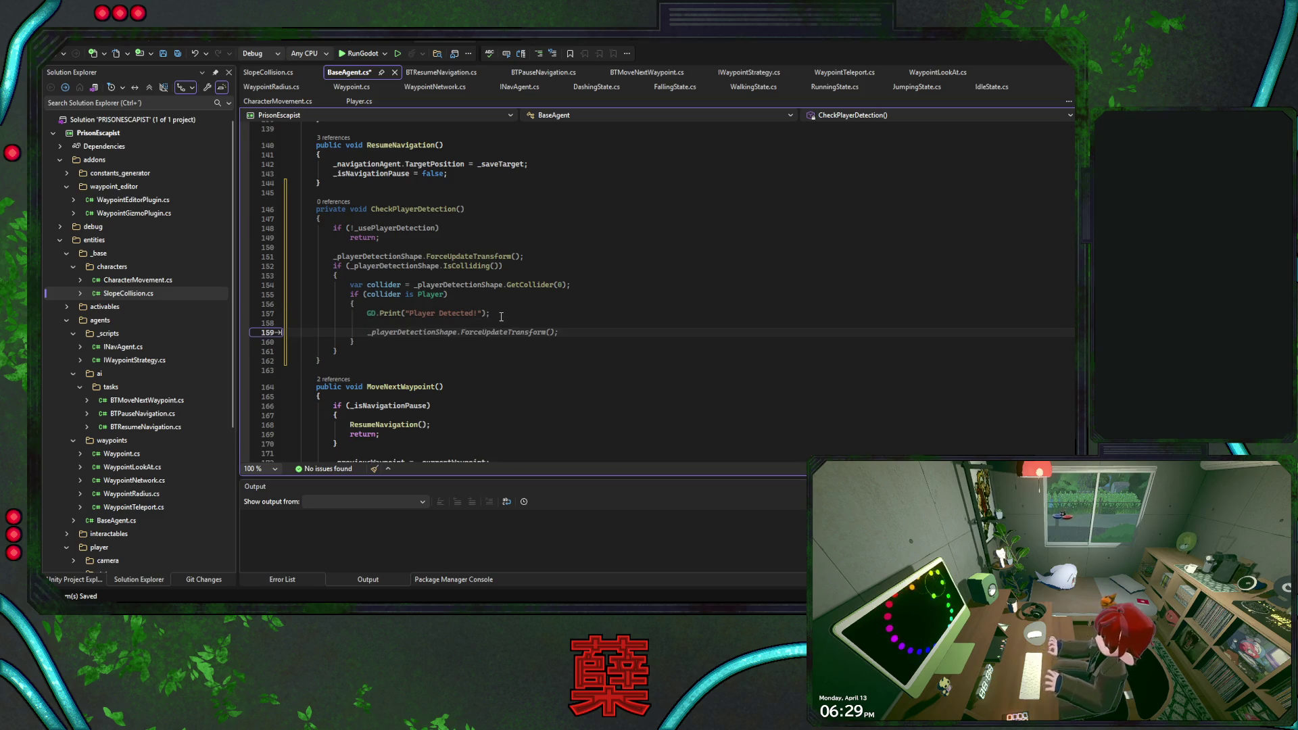
text(_sh)
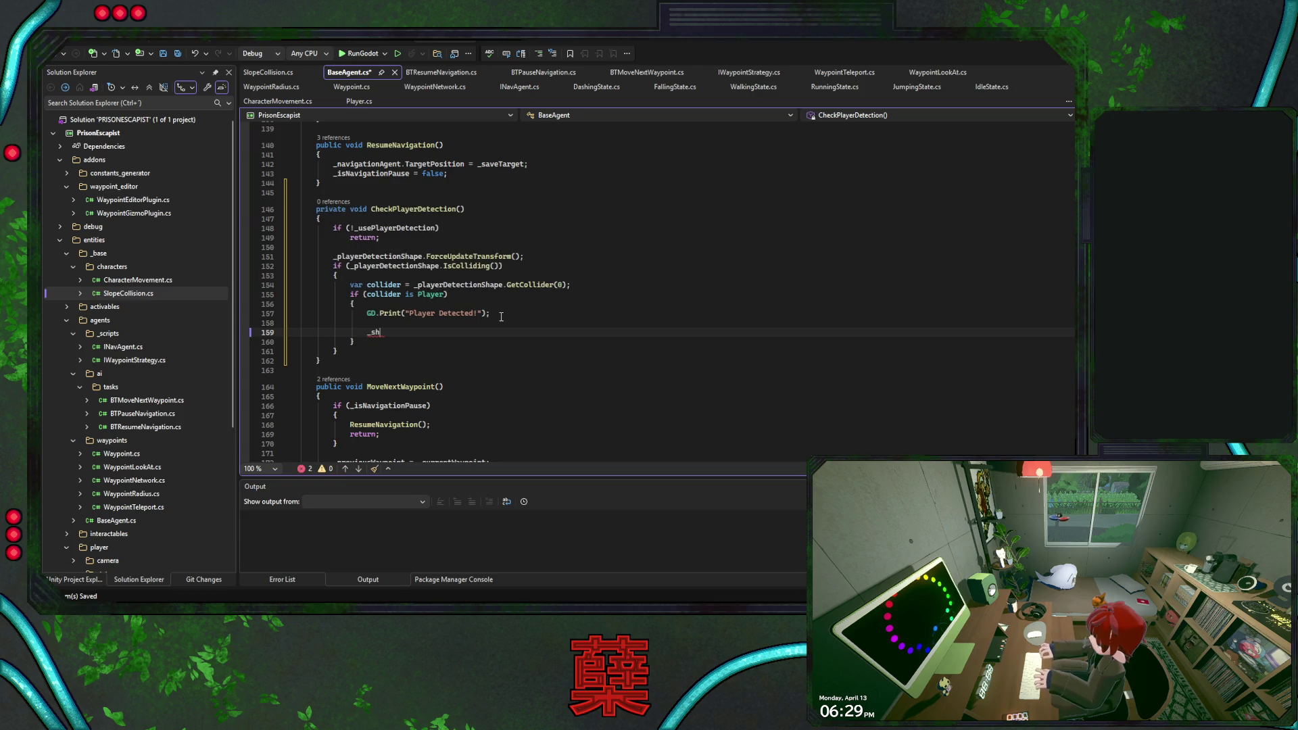
key(Tab)
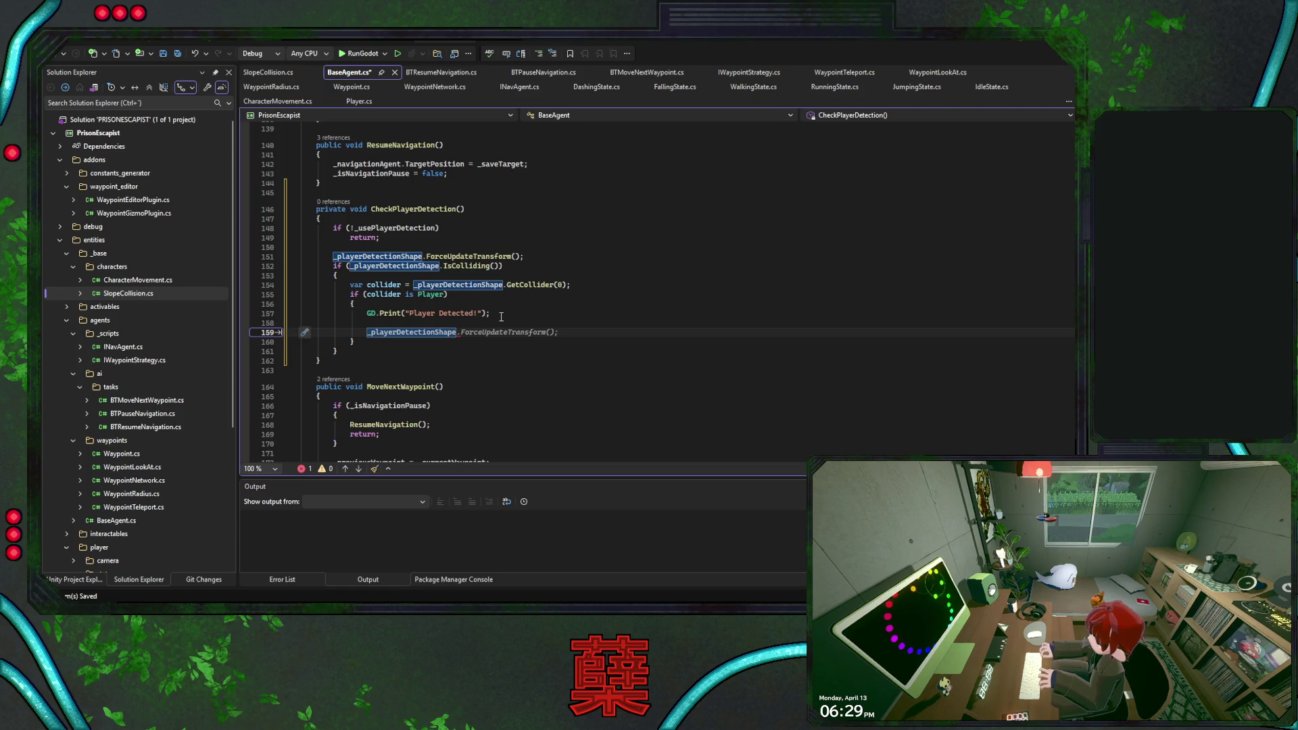
text(.)
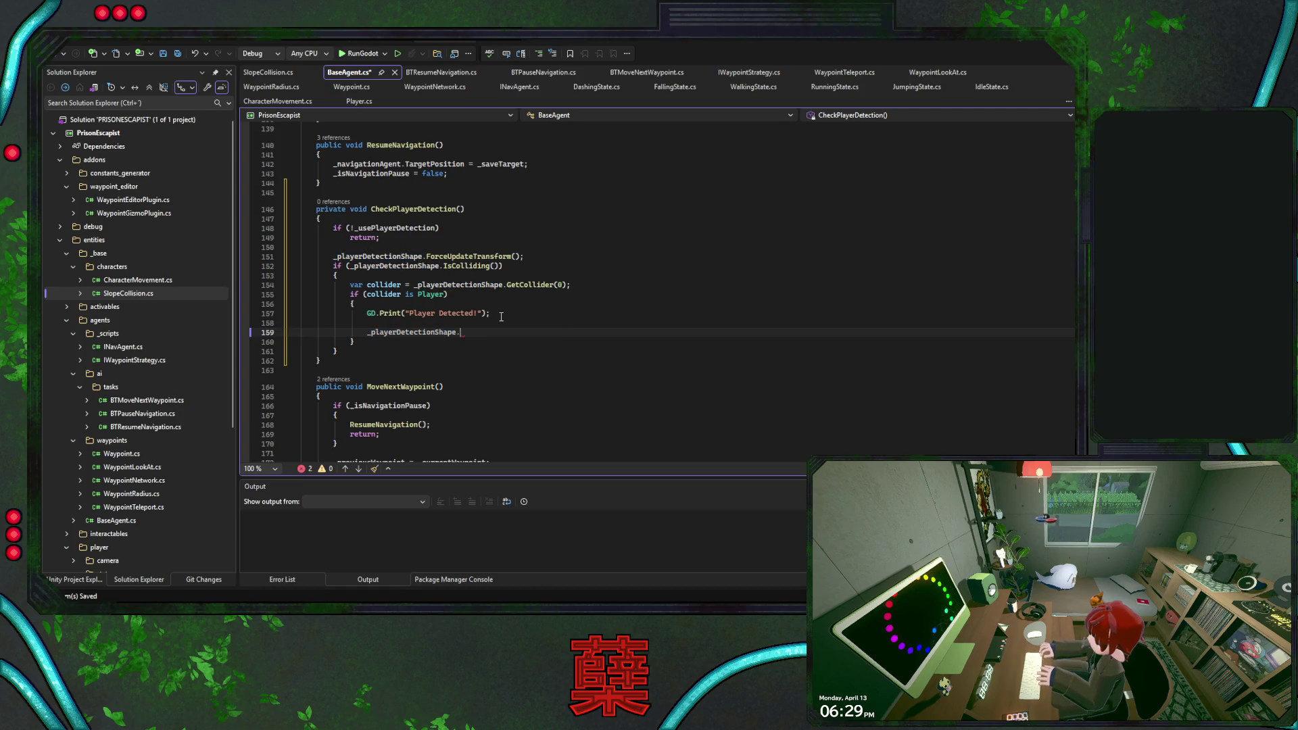
text(tra)
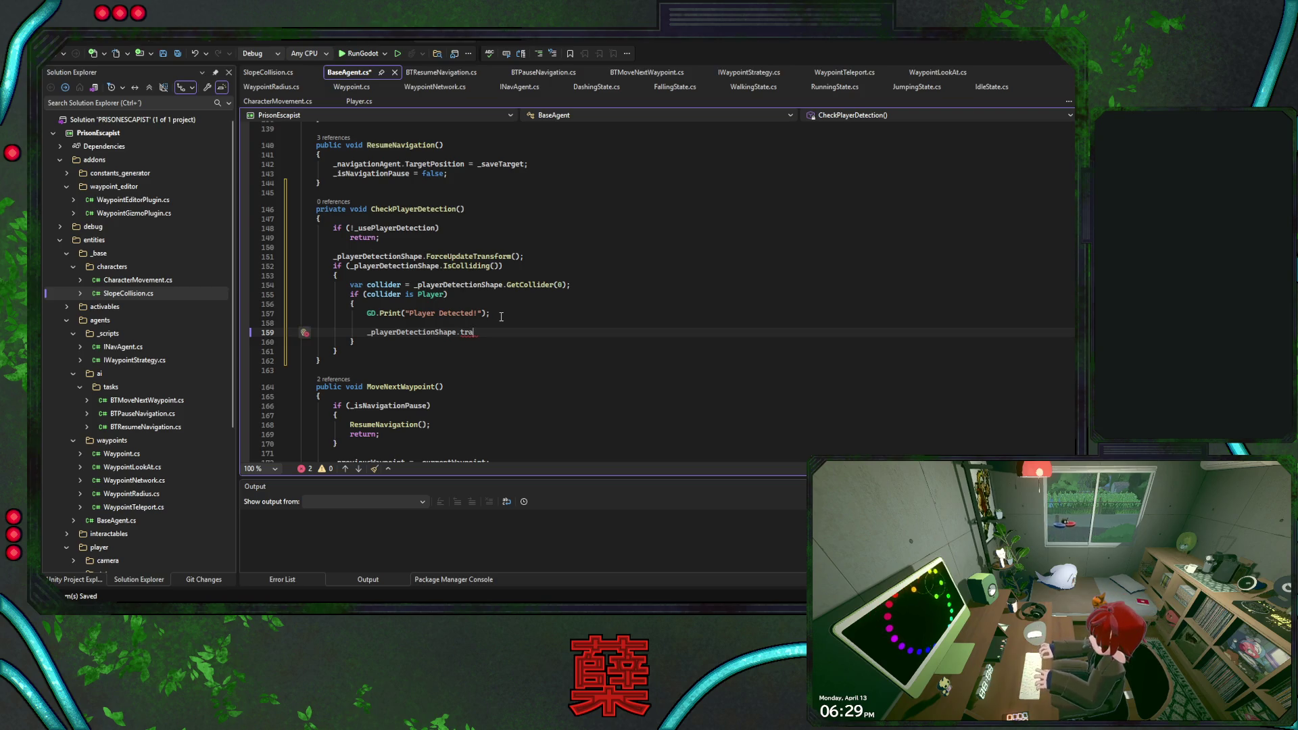
key(BackSpace)
key(BackSpace)
key(BackSpace)
text(g)
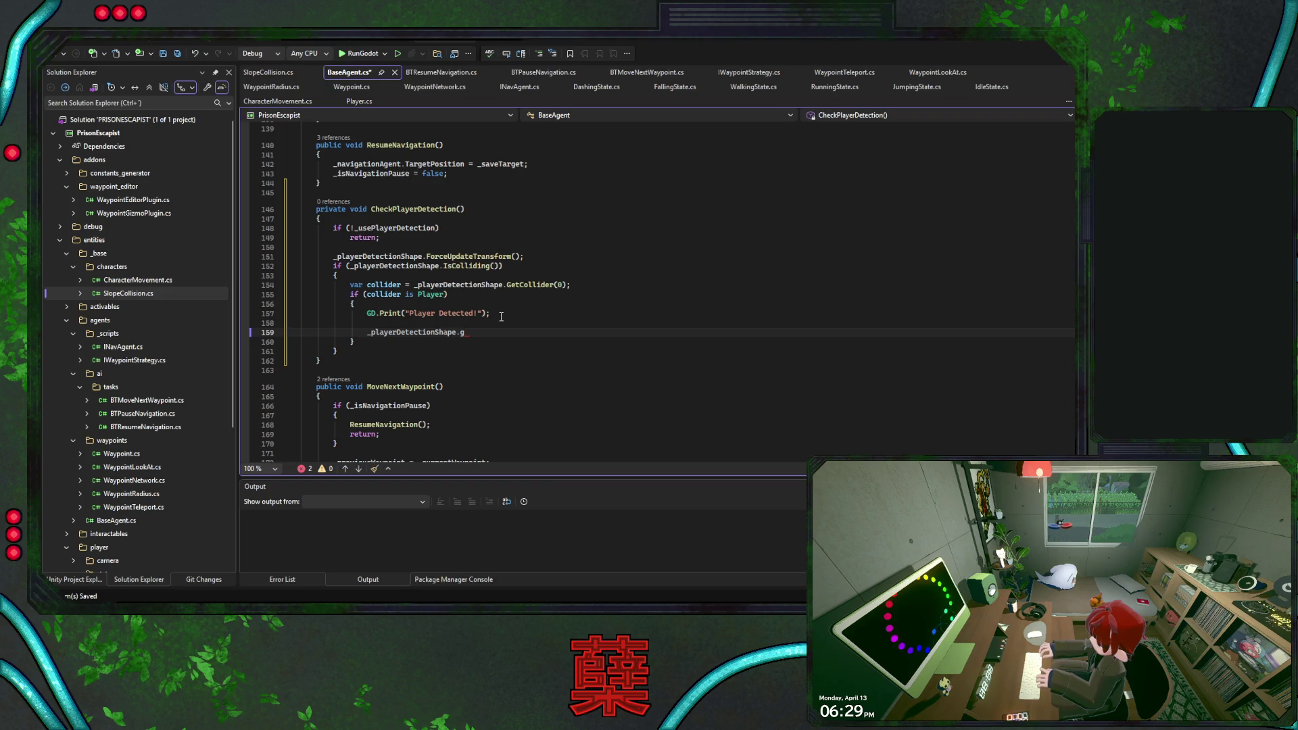
text(lo)
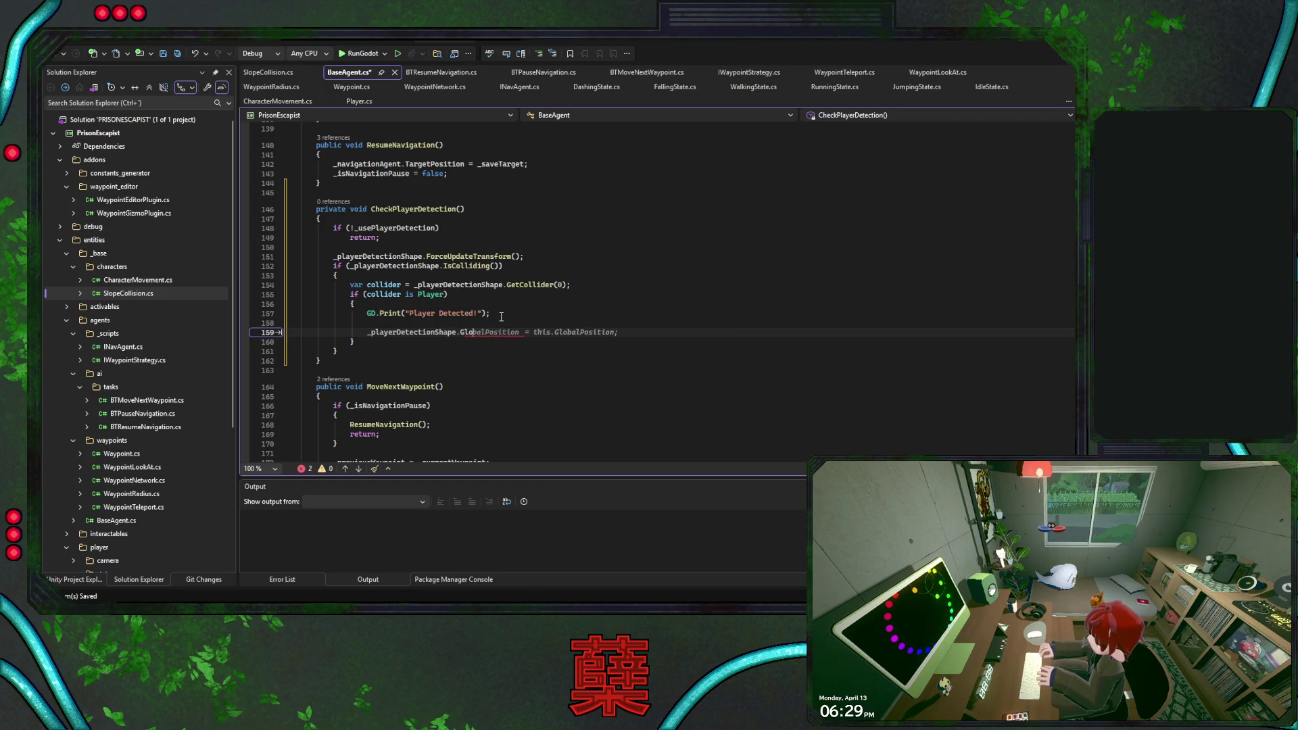
key(Tab)
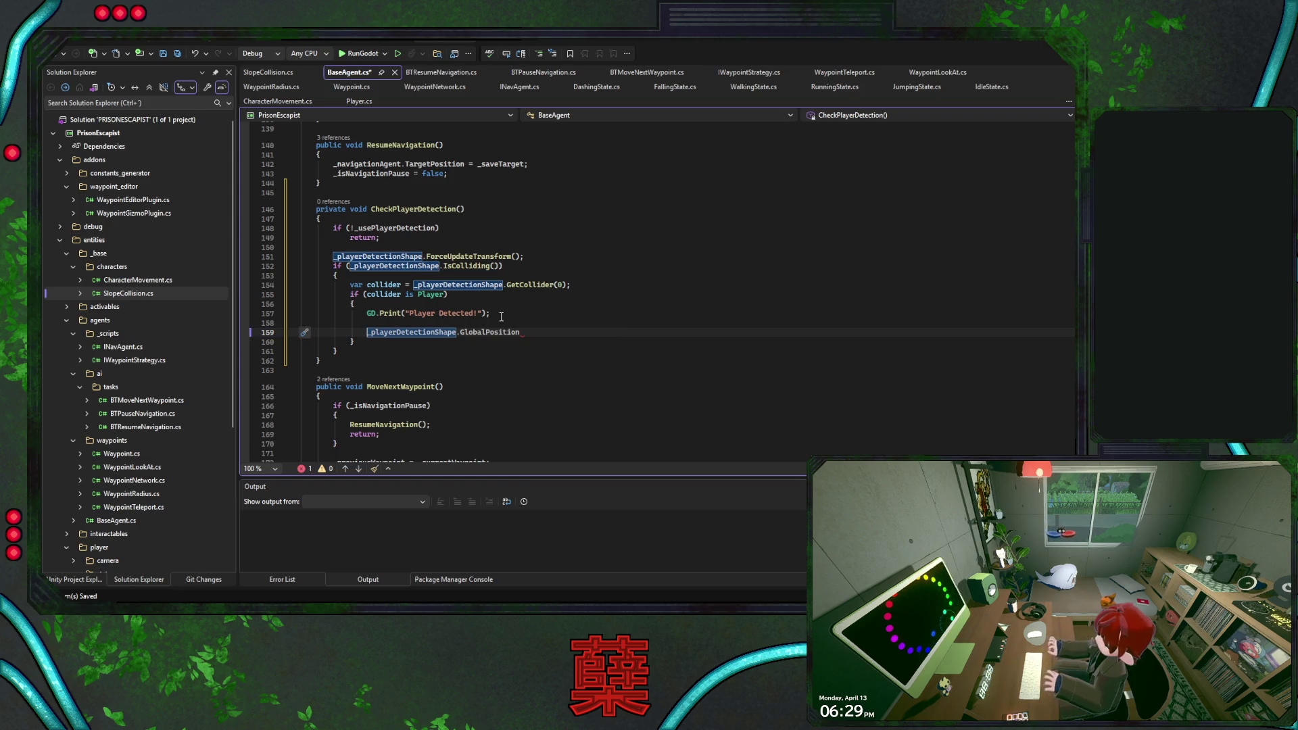
key(Home)
text(Vector)
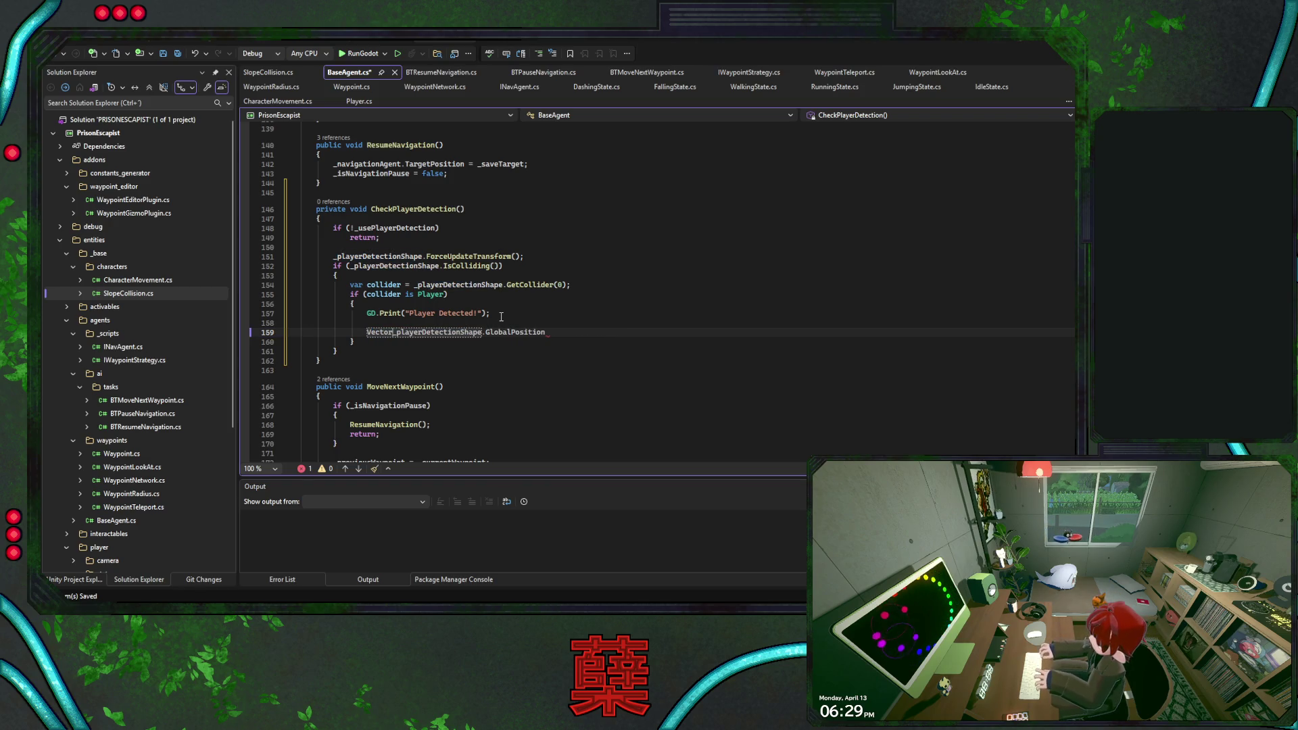
text(3 dist)
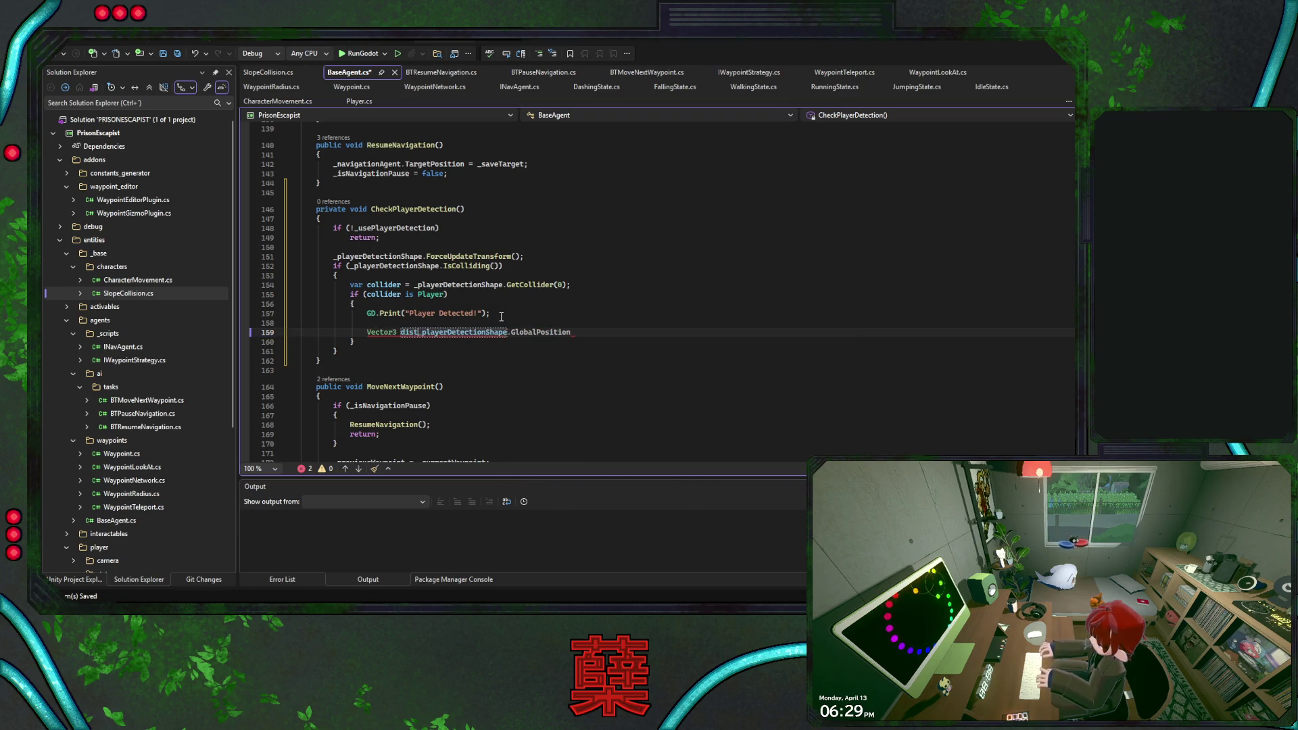
text(ance =)
key(End)
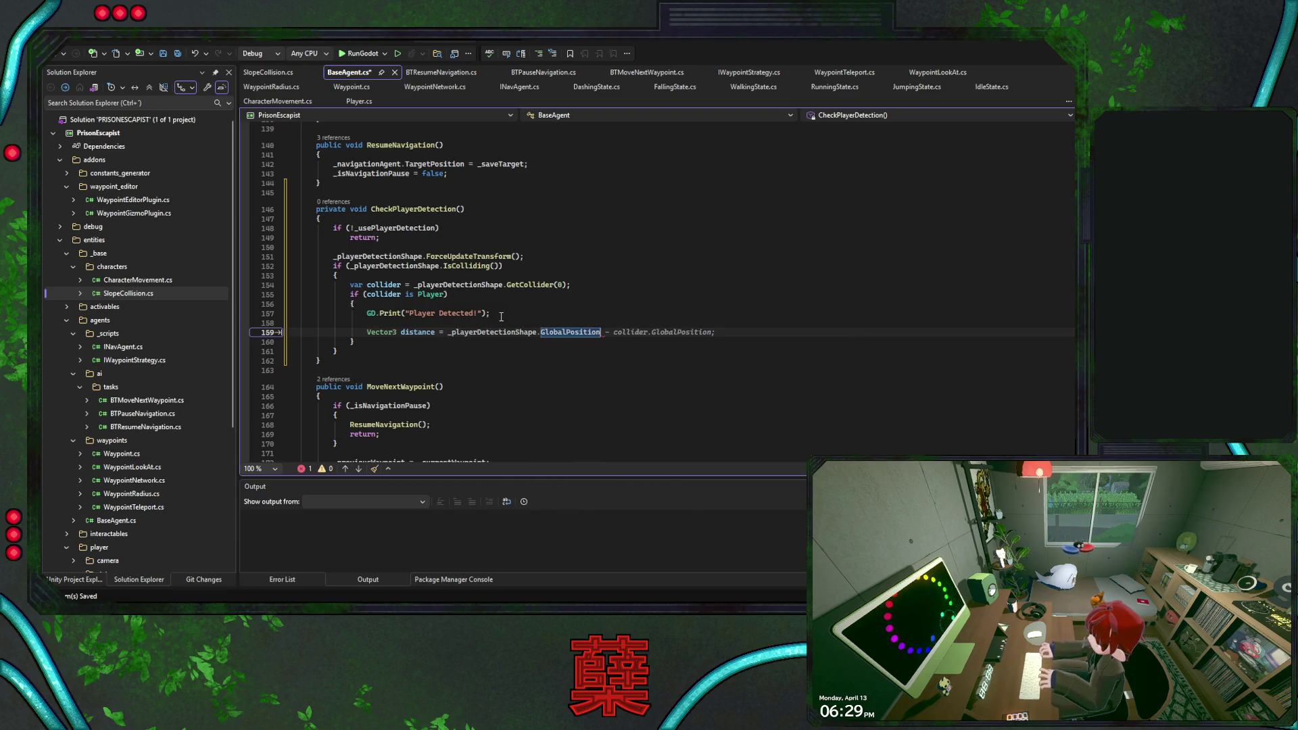
key(Tab)
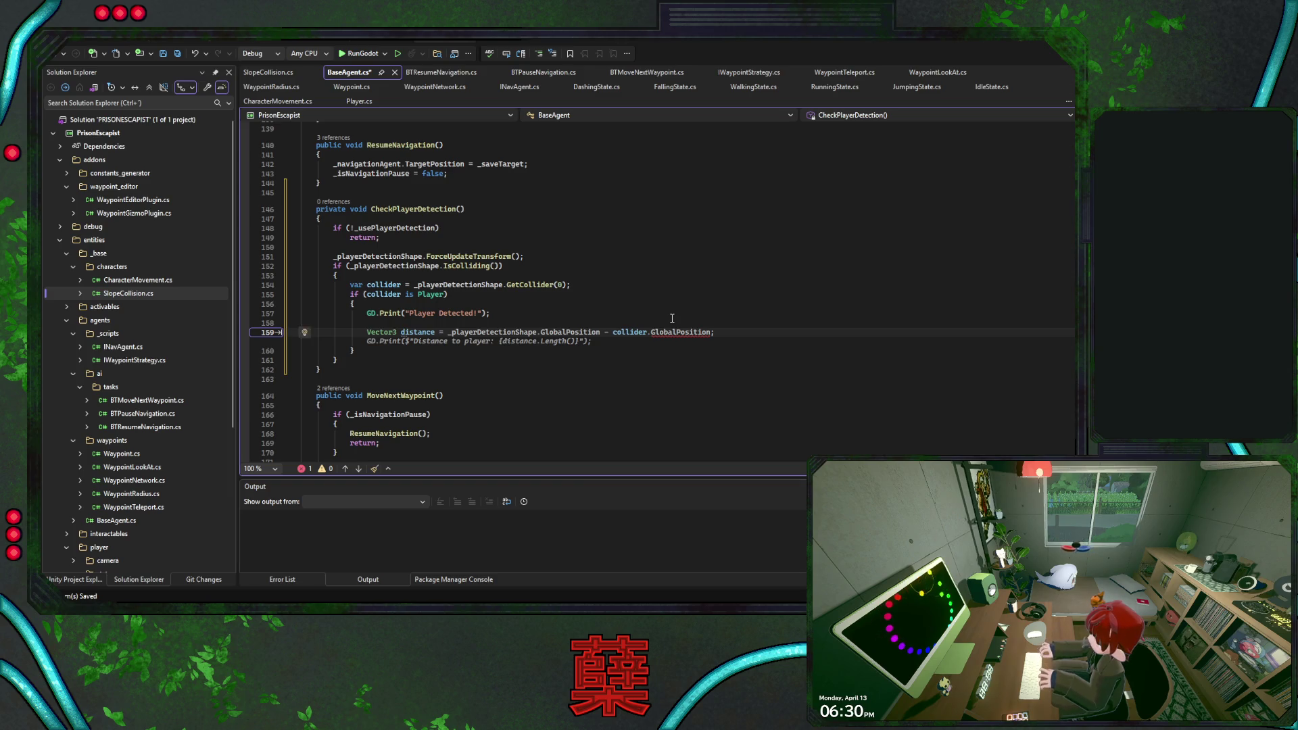
- Change the distance line to use player instead of collider
key(Up)
key(Up)
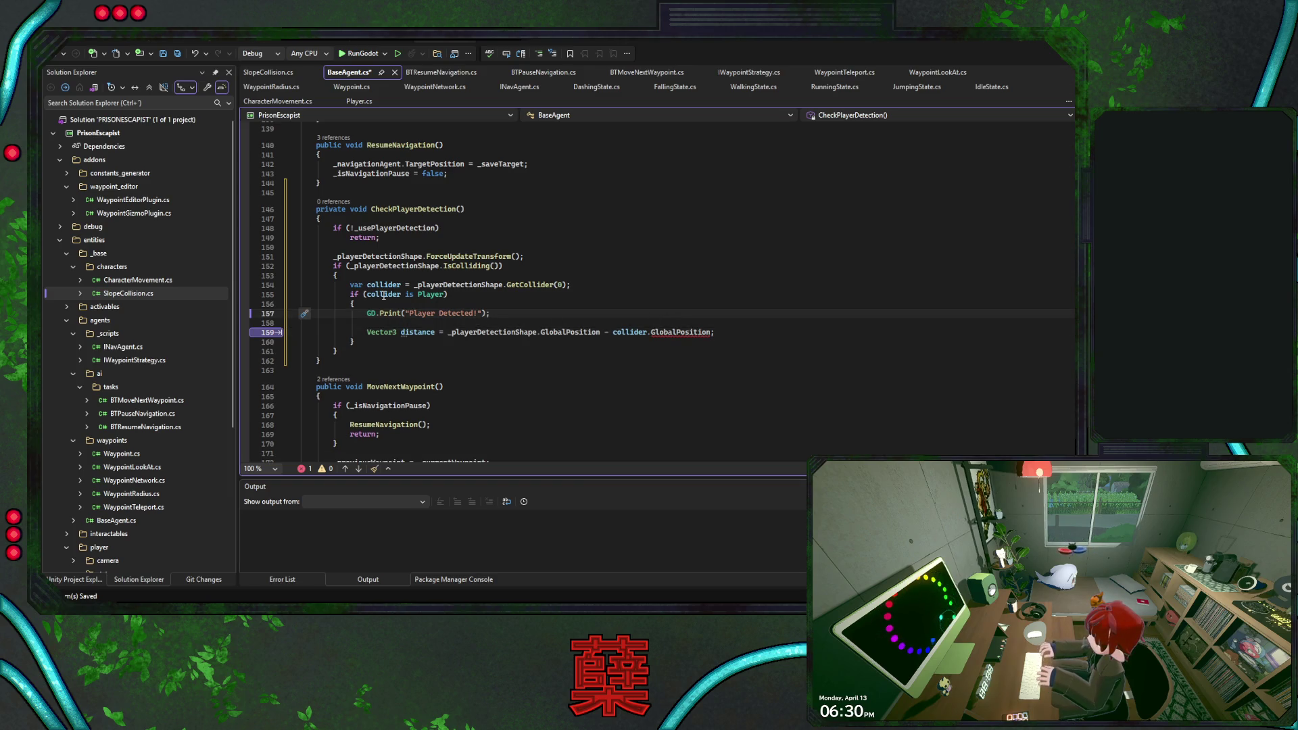
key(Up)
key(Up)
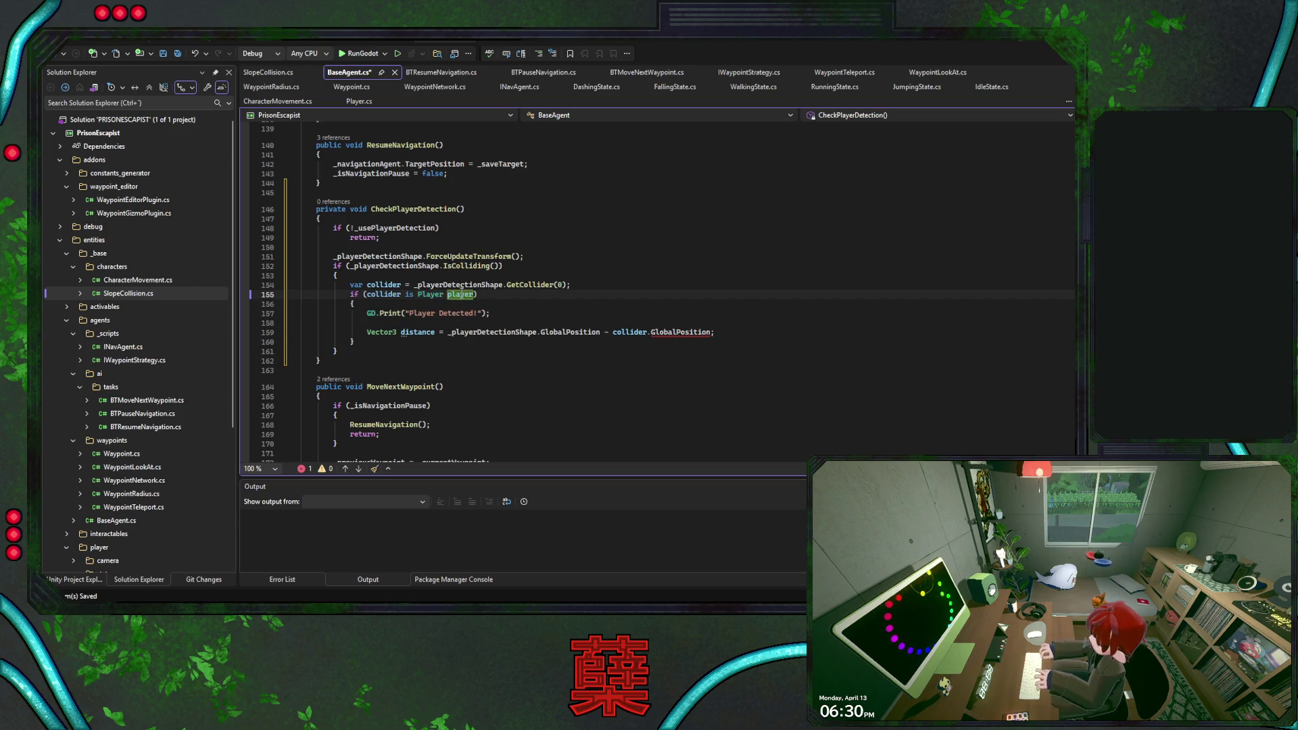
click(618, 332)
key(Tab)
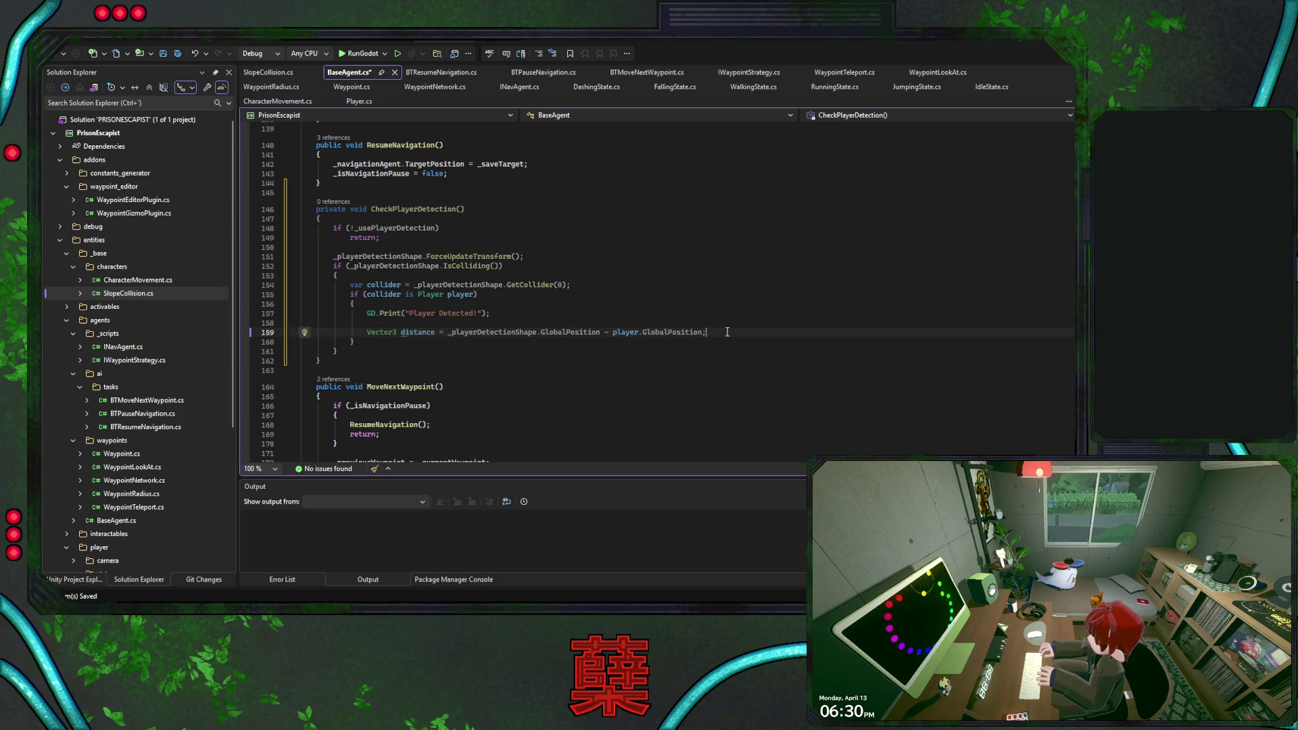
- Add float angleToPlayer as Mathf.Atan2(distance.X, distance.Z) * Mathf.Rad2Deg, comparing with Godot
key(Return)
text(V)
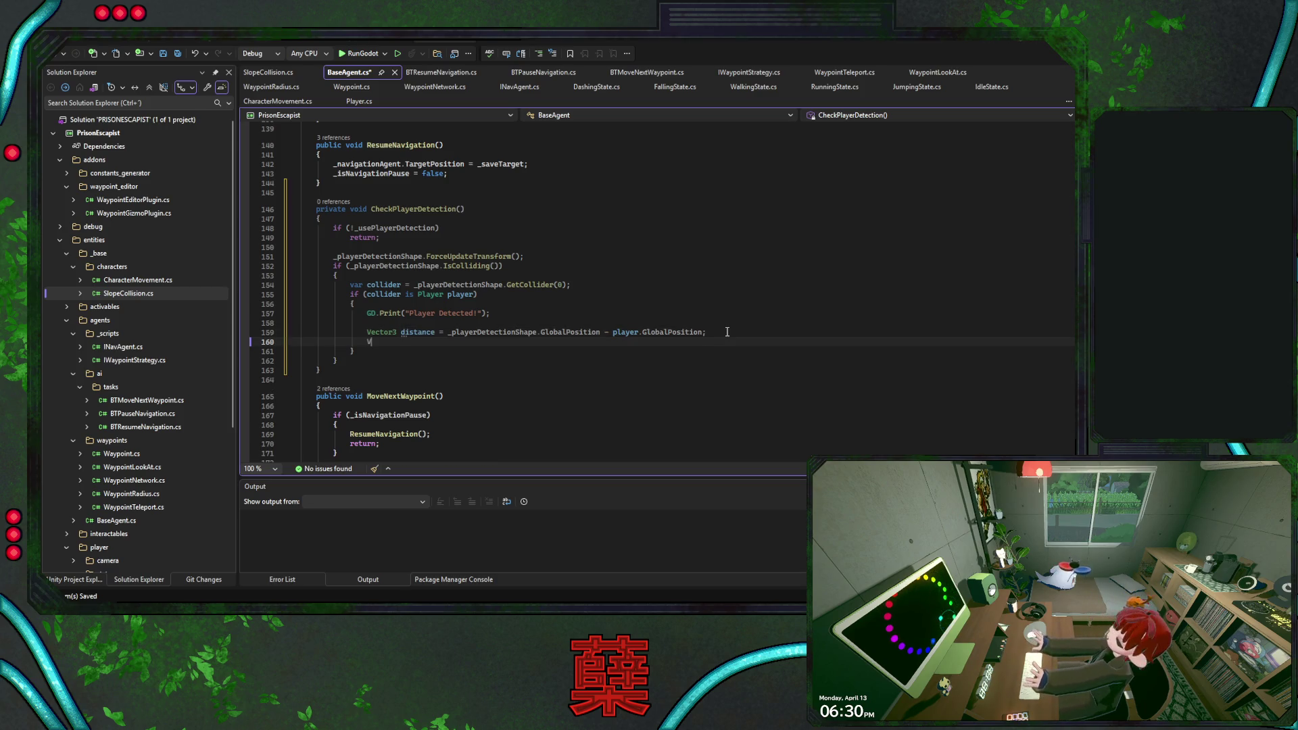
key(BackSpace)
text(float)
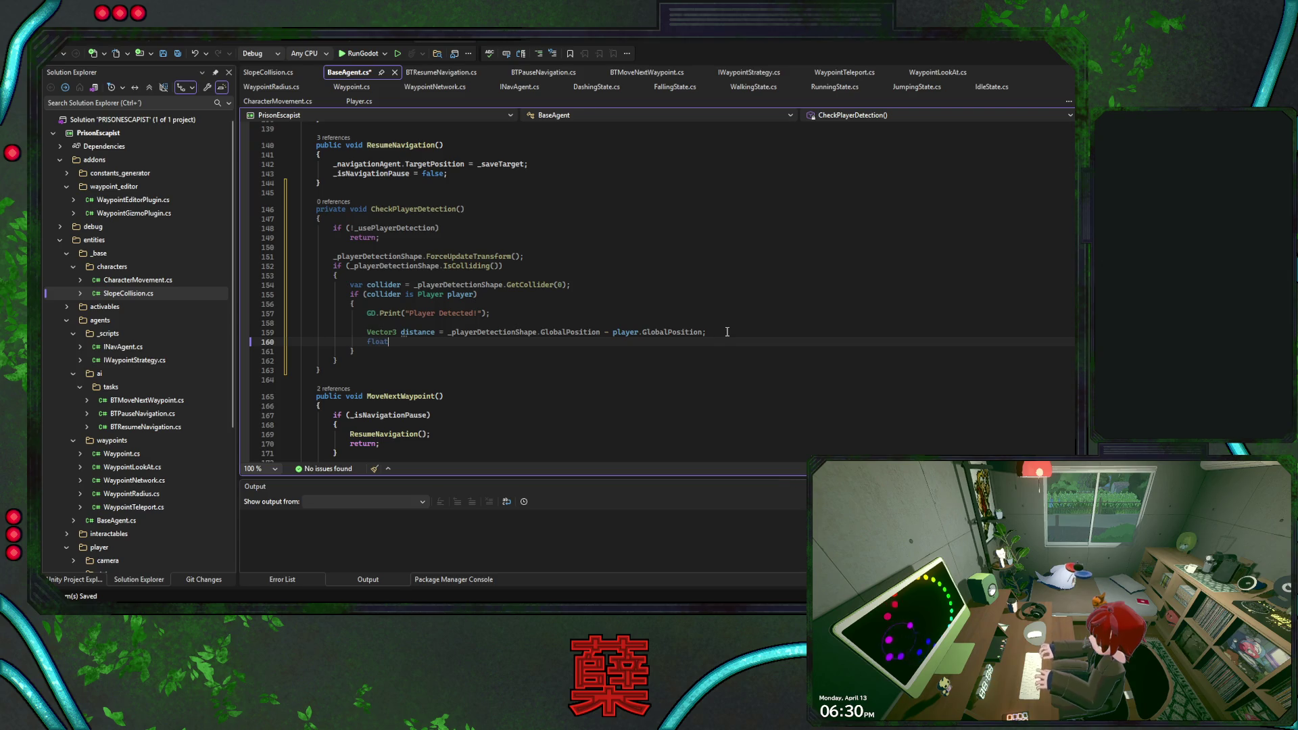
text( angle)
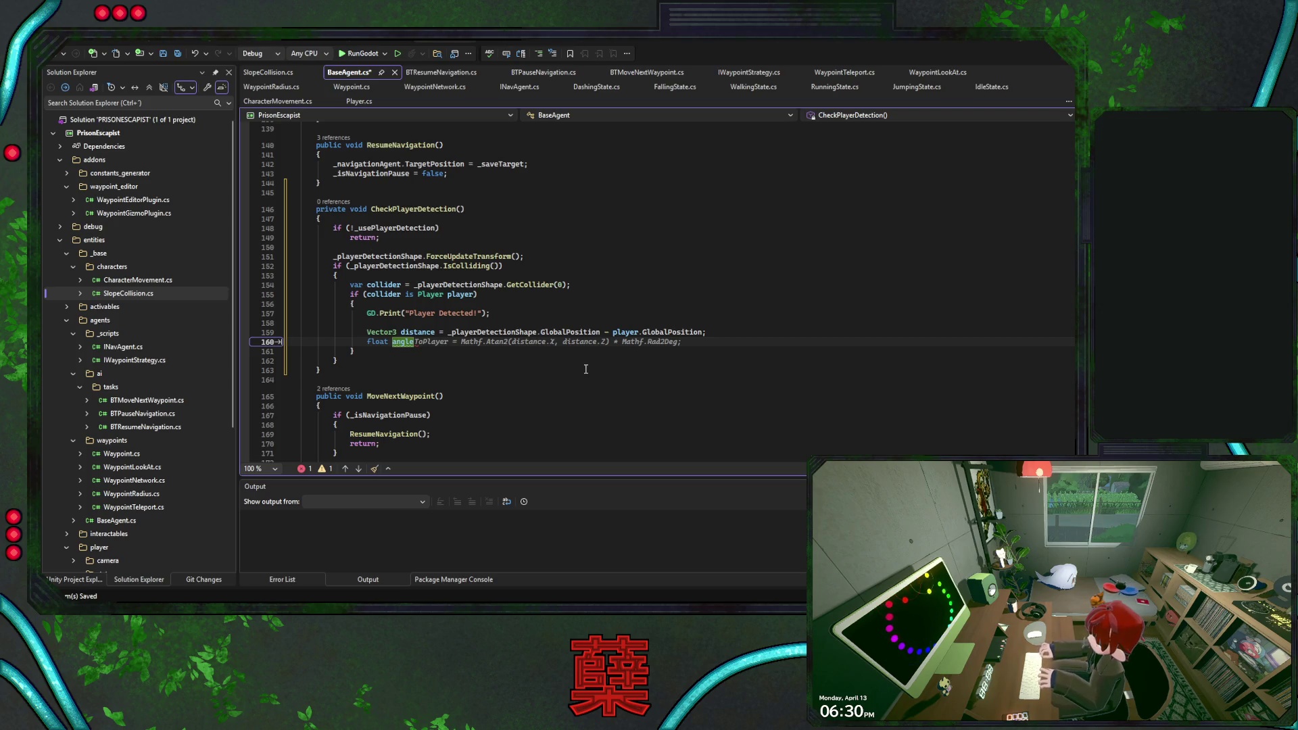
key(Tab)
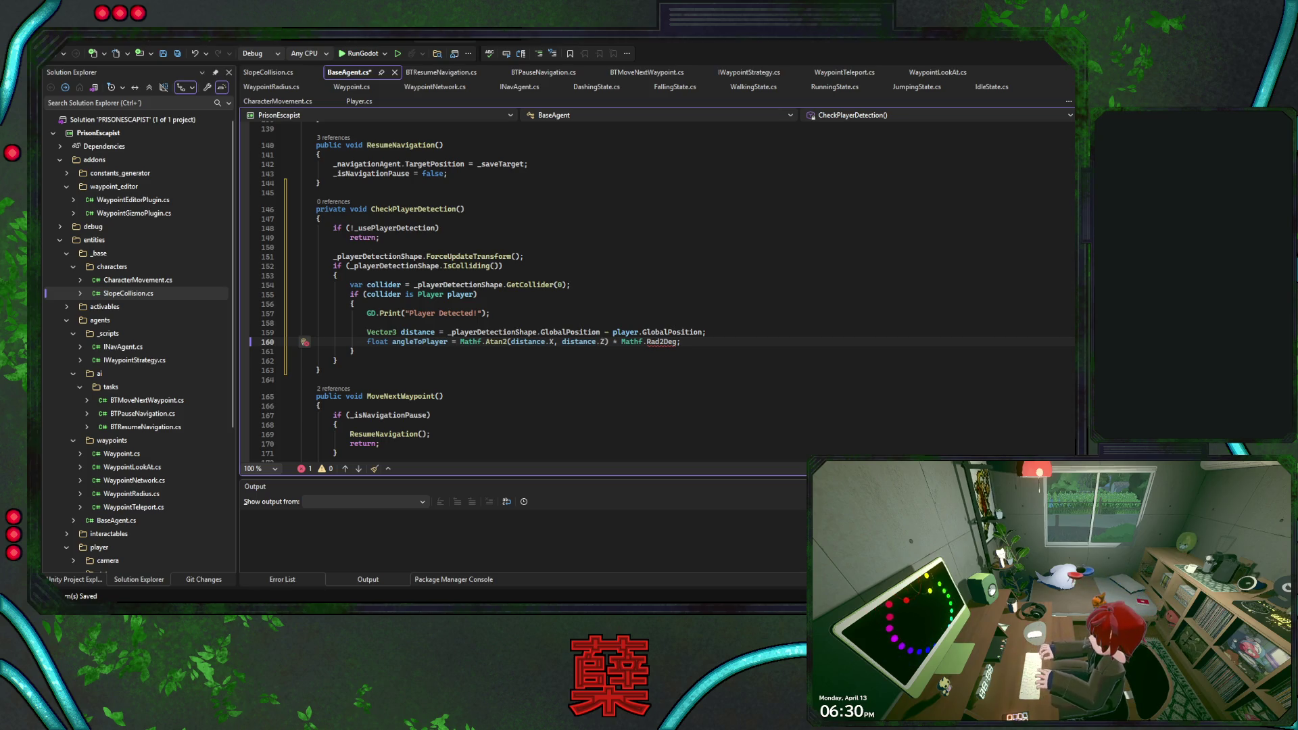
key(alt+Tab)
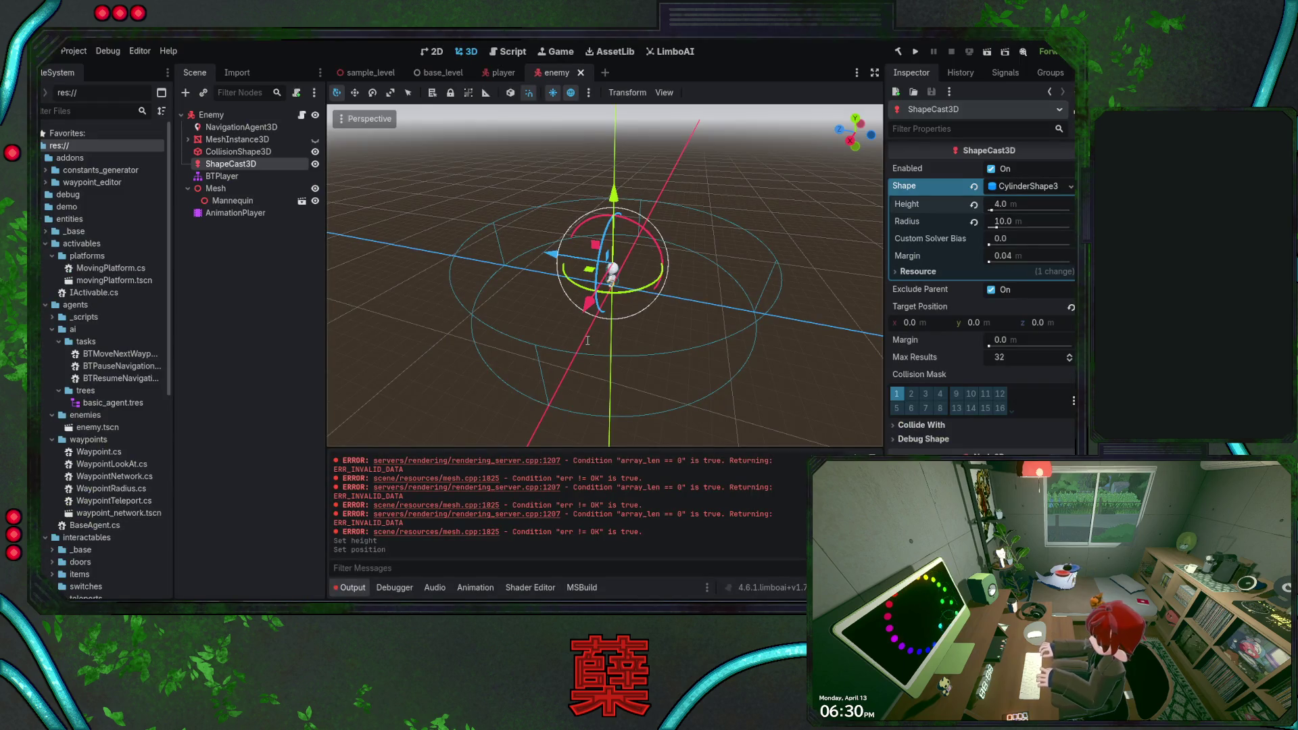
key(alt+Tab)
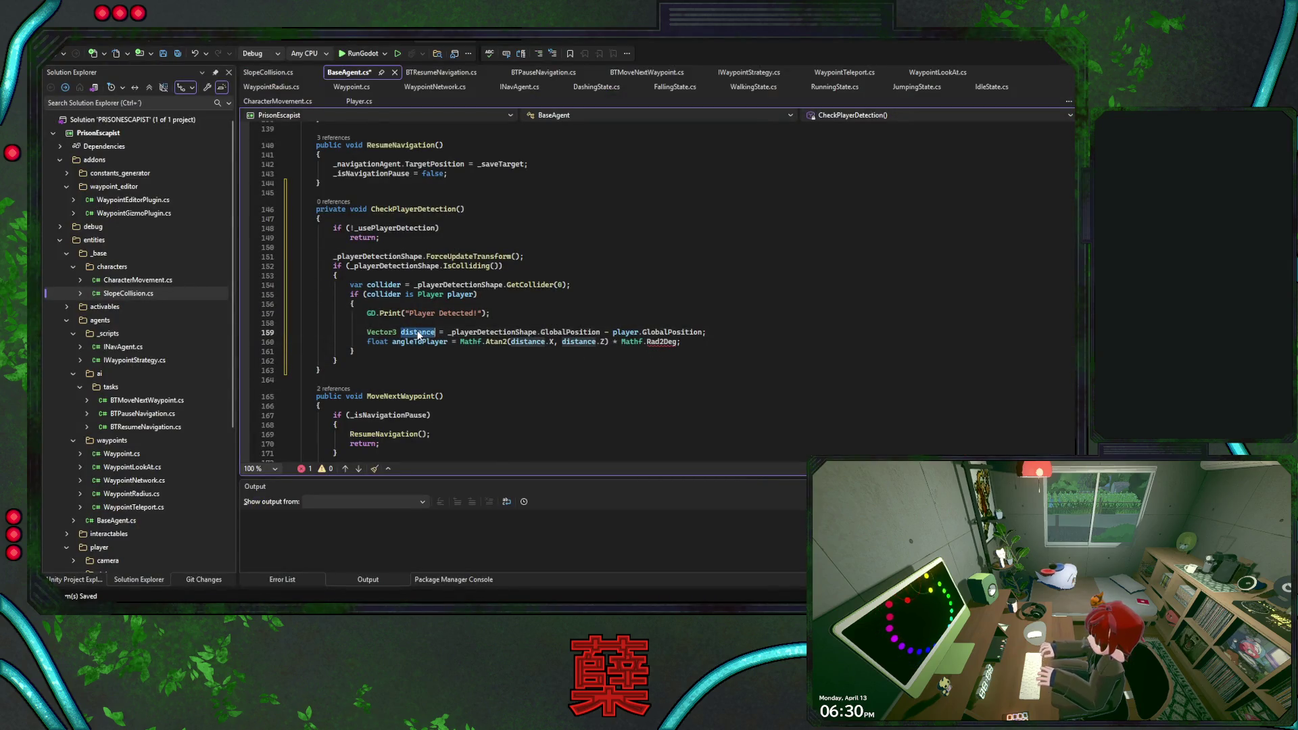
key(alt+Tab)
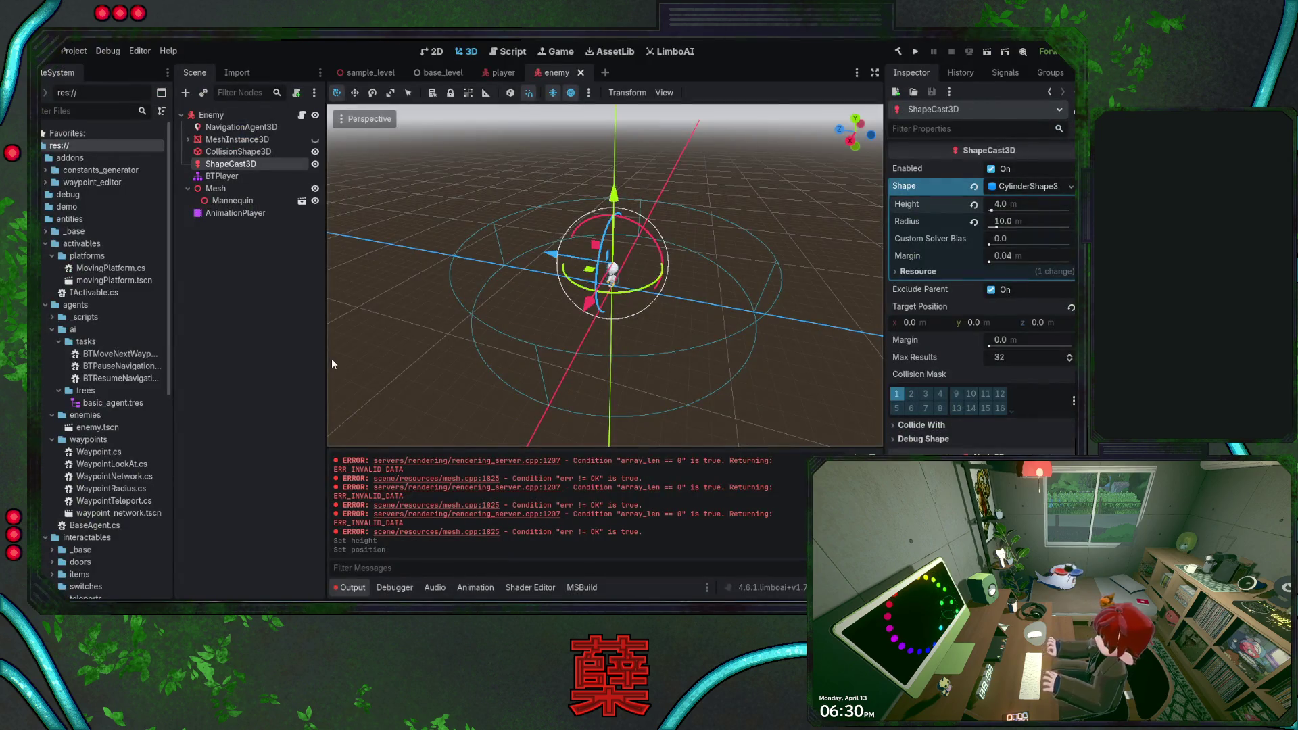
key(alt+Tab)
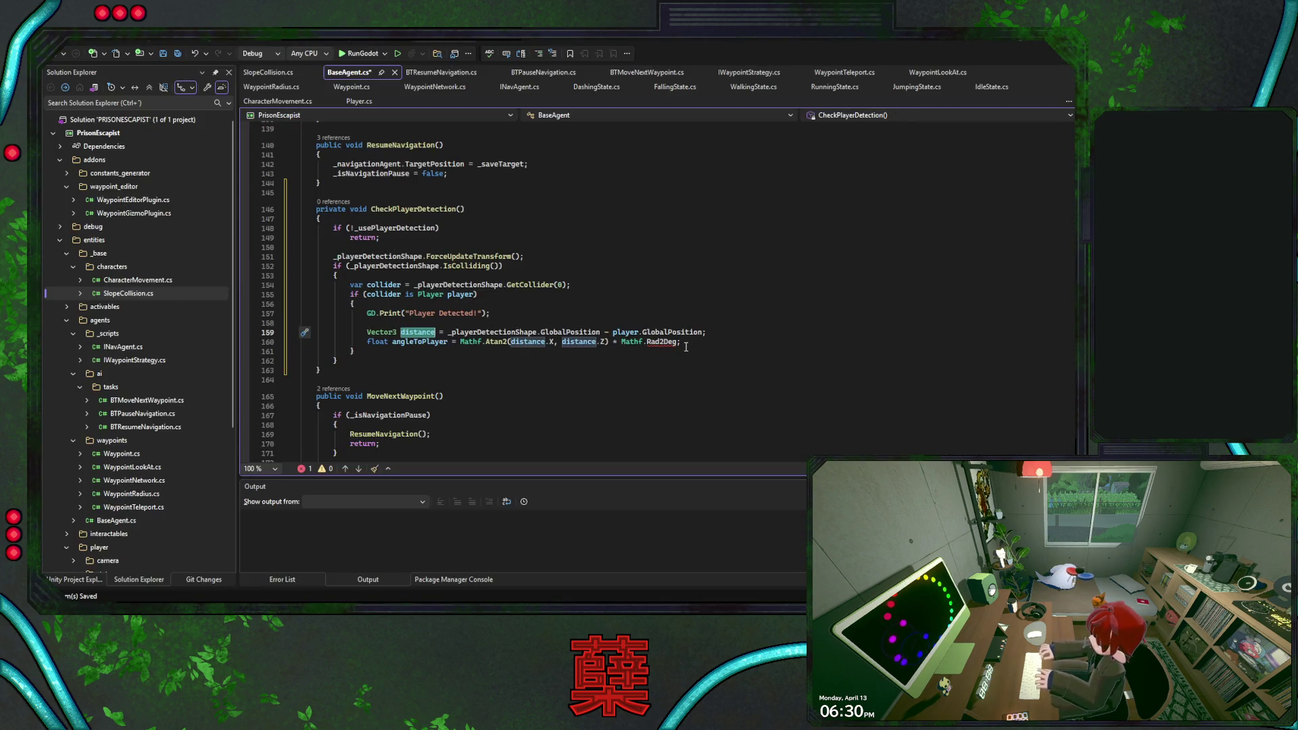
- Replace the Atan2 expression with distance.Normalized().AngleTo(GetForwardVector())
drag(684, 345, 461, 343)
text(distance)
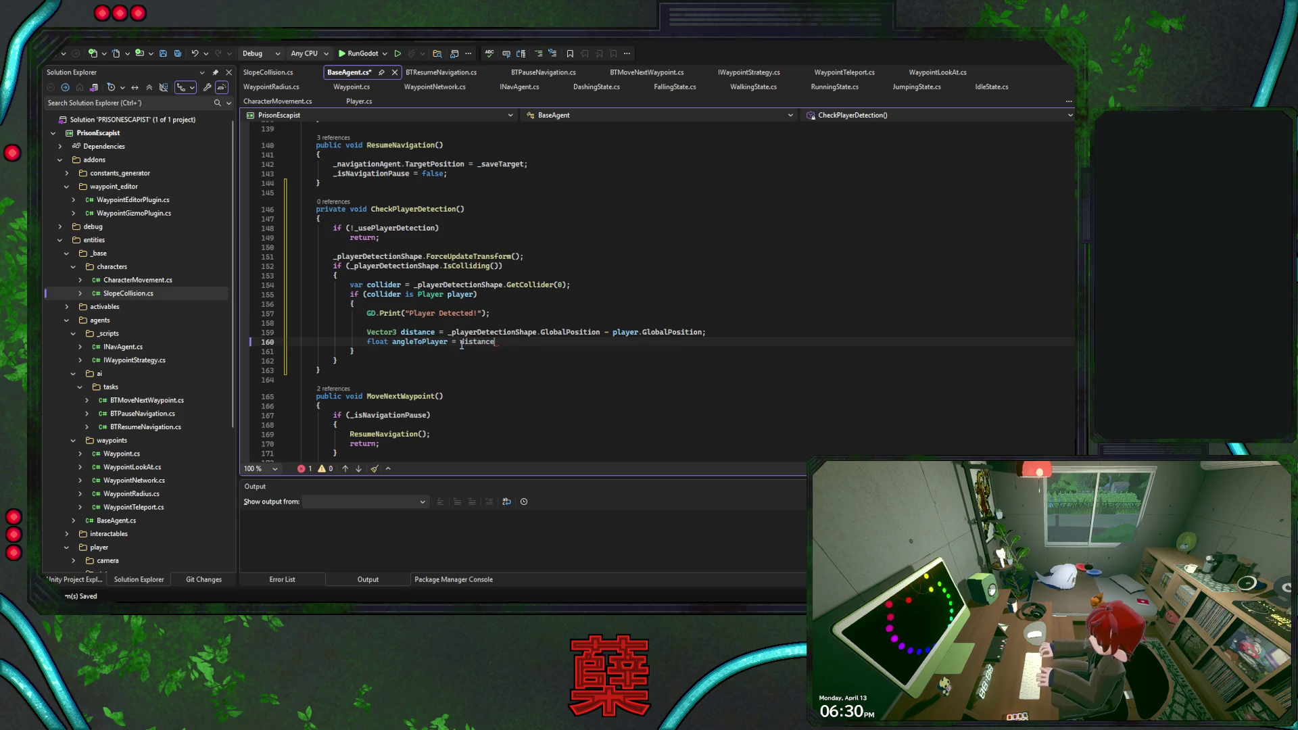
text(.)
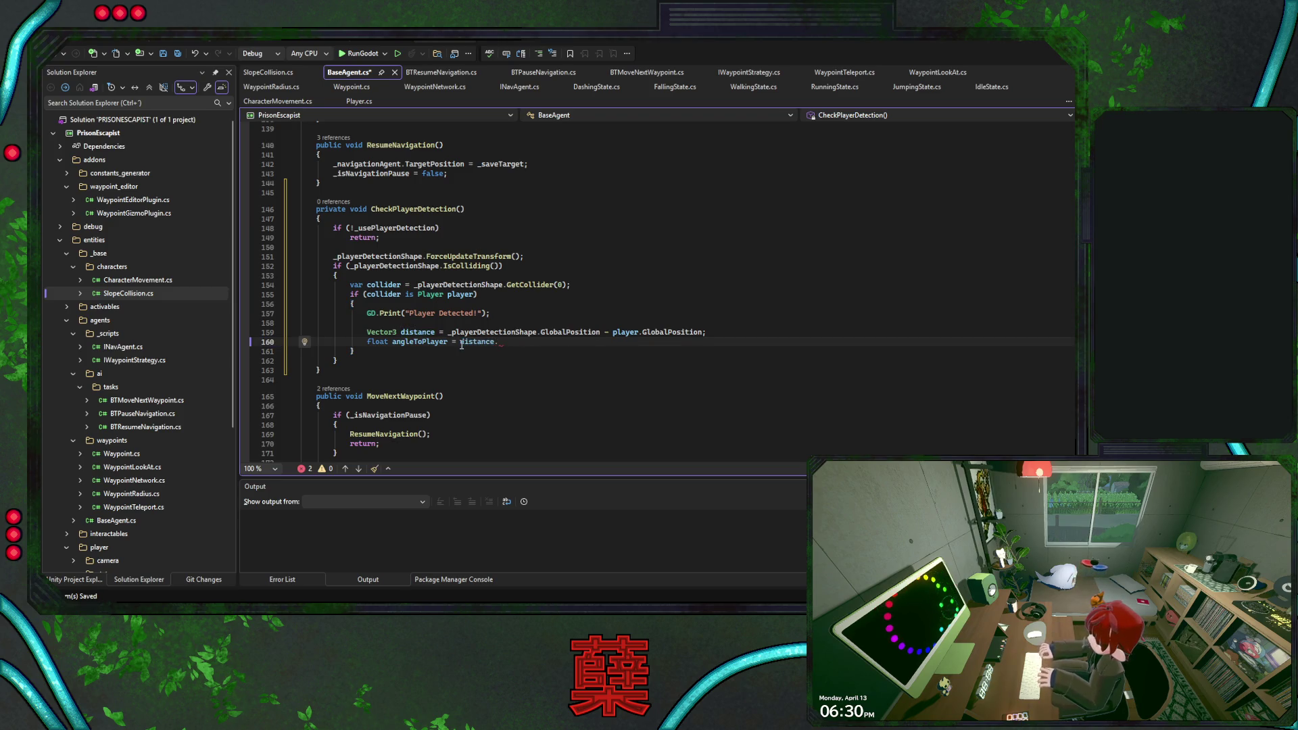
text(Normalized)
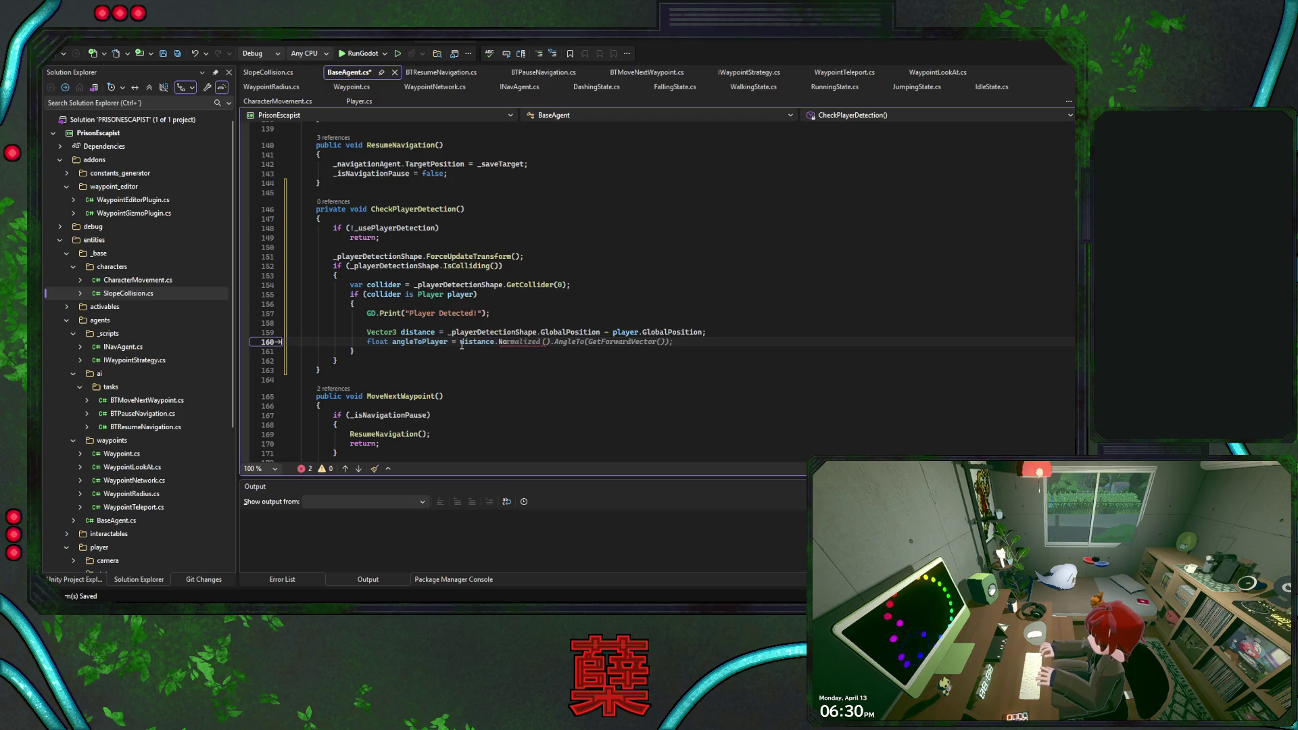
key(Tab)
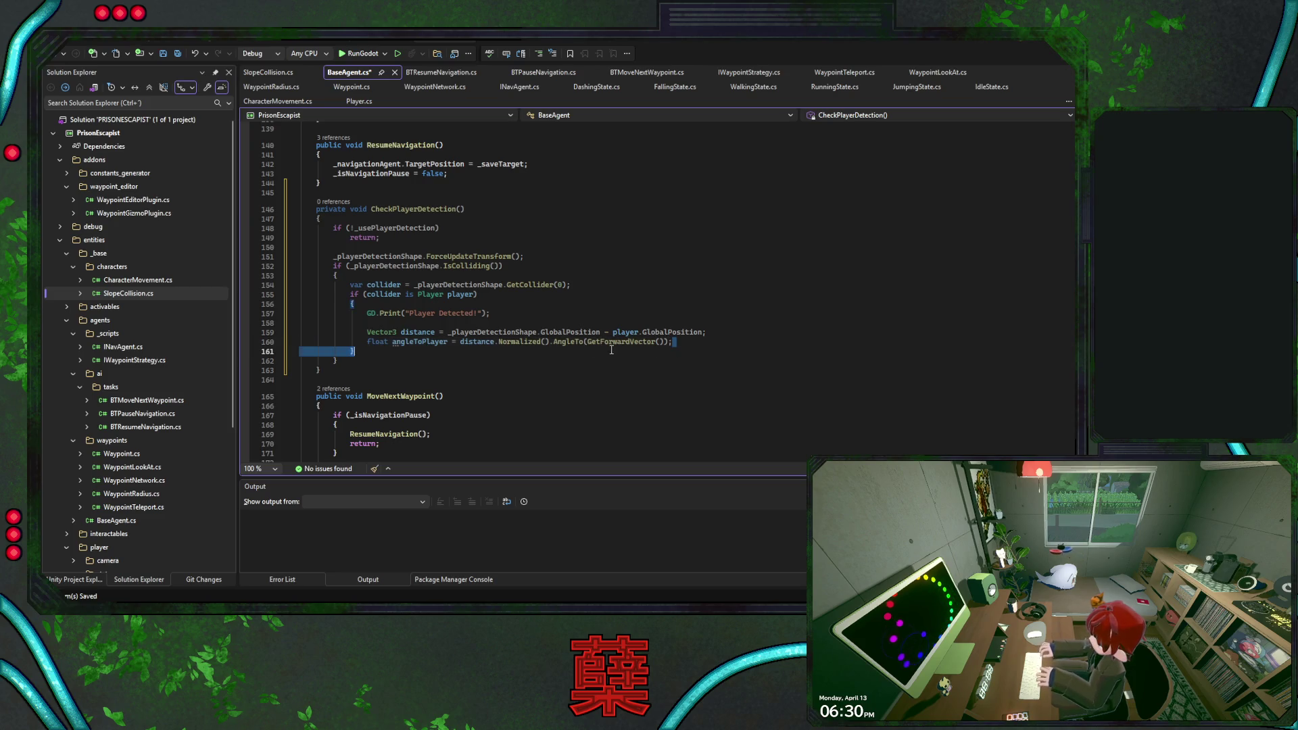
- Go to the GetForwardVector definition, which returns _meshNode.Transform.Basis.Z
key(alt+Tab)
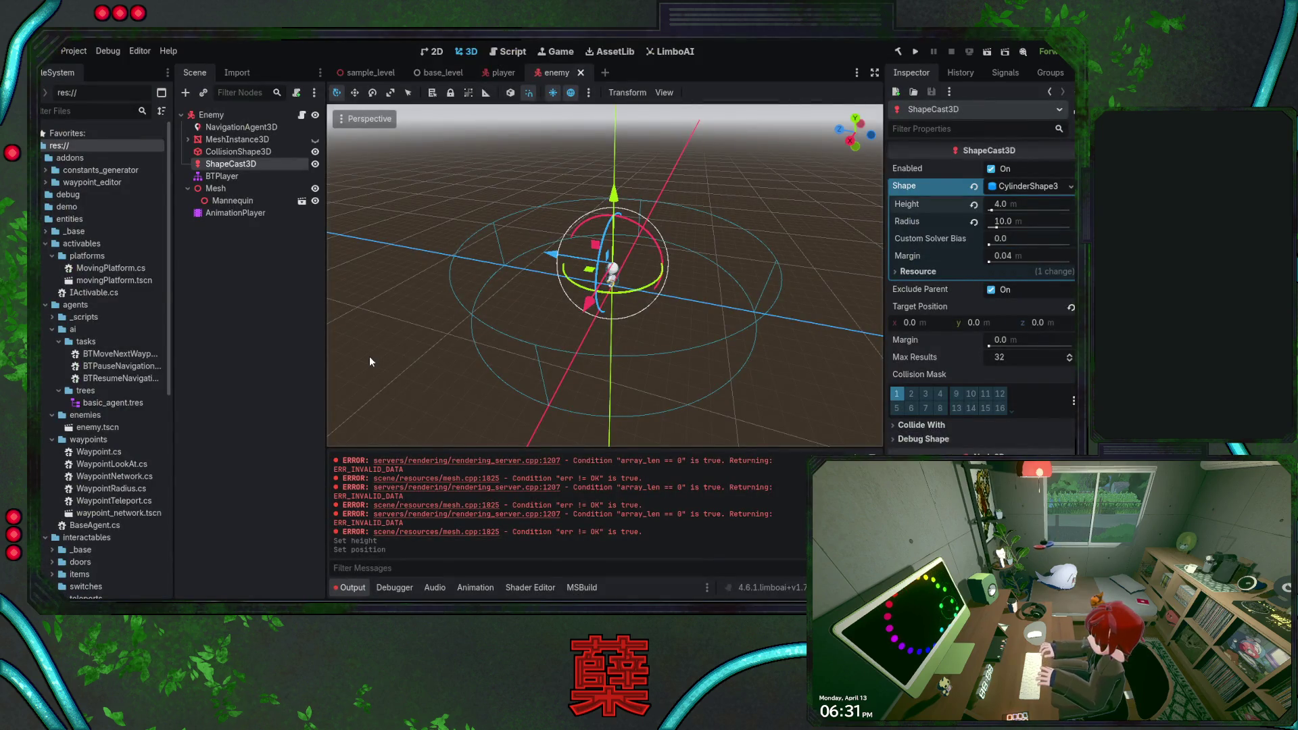
key(alt+Tab)
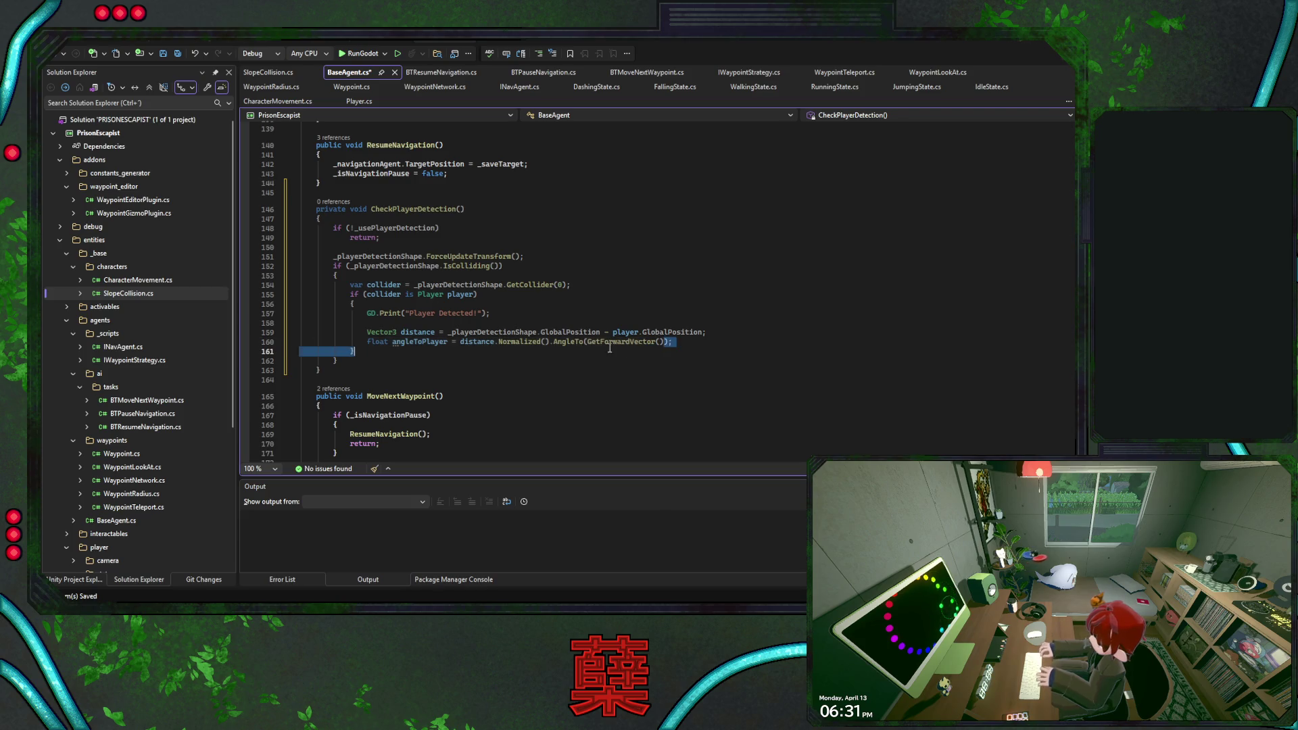
drag(657, 343, 588, 343)
click(696, 344)
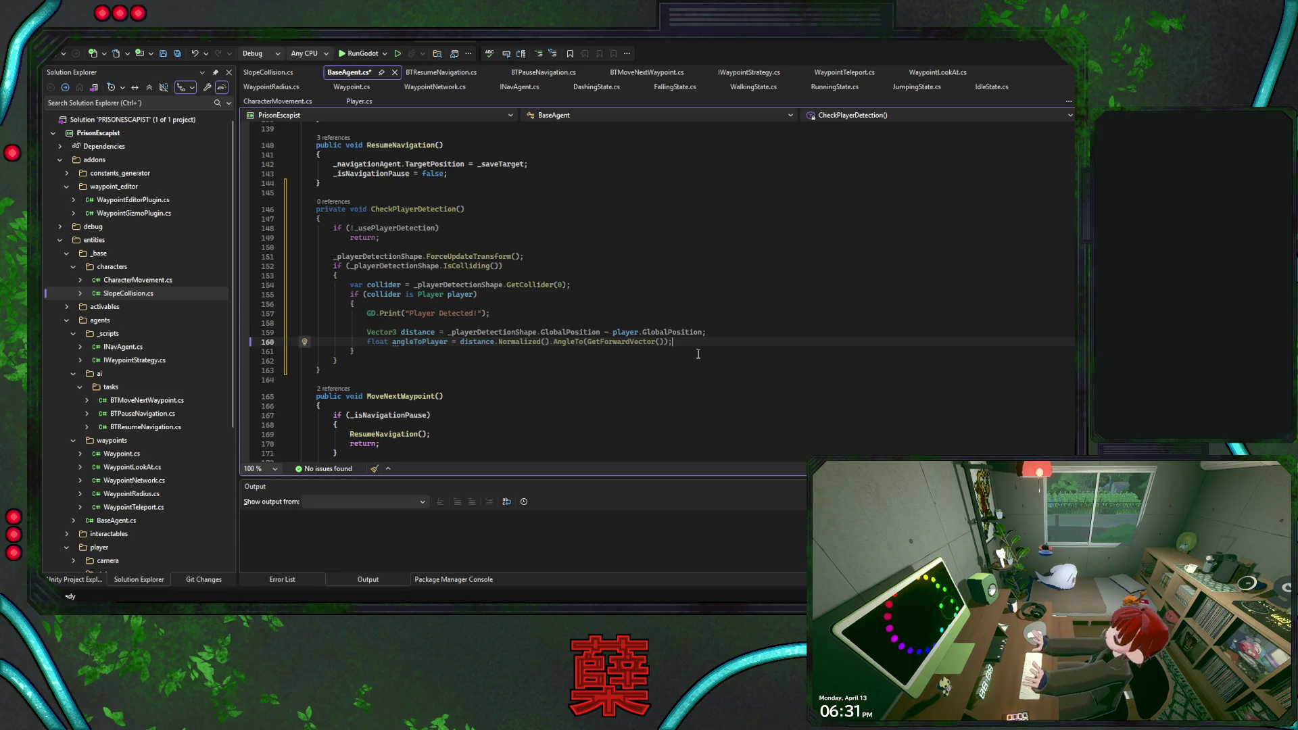
ctrl+click(591, 343)
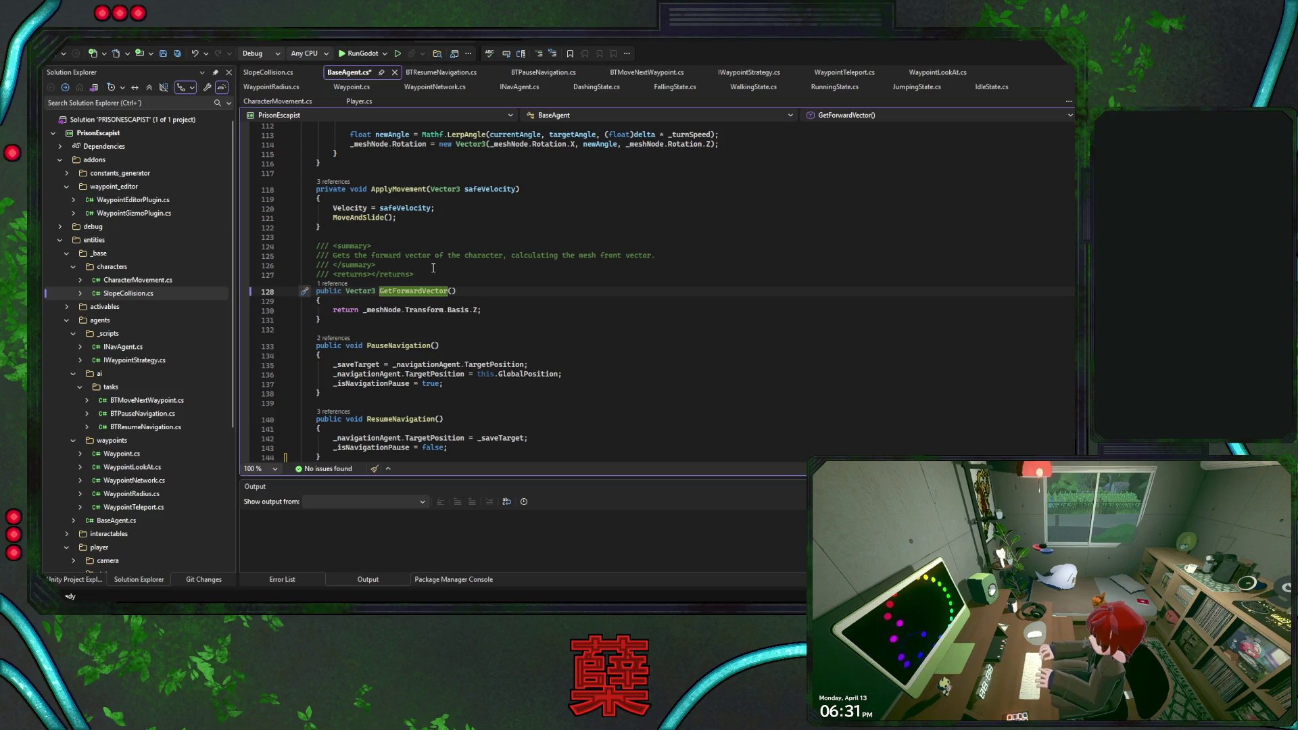
- Navigate back to line 160 in CheckPlayerDetection, then bring Godot's enemy scene to the front
click(62, 53)
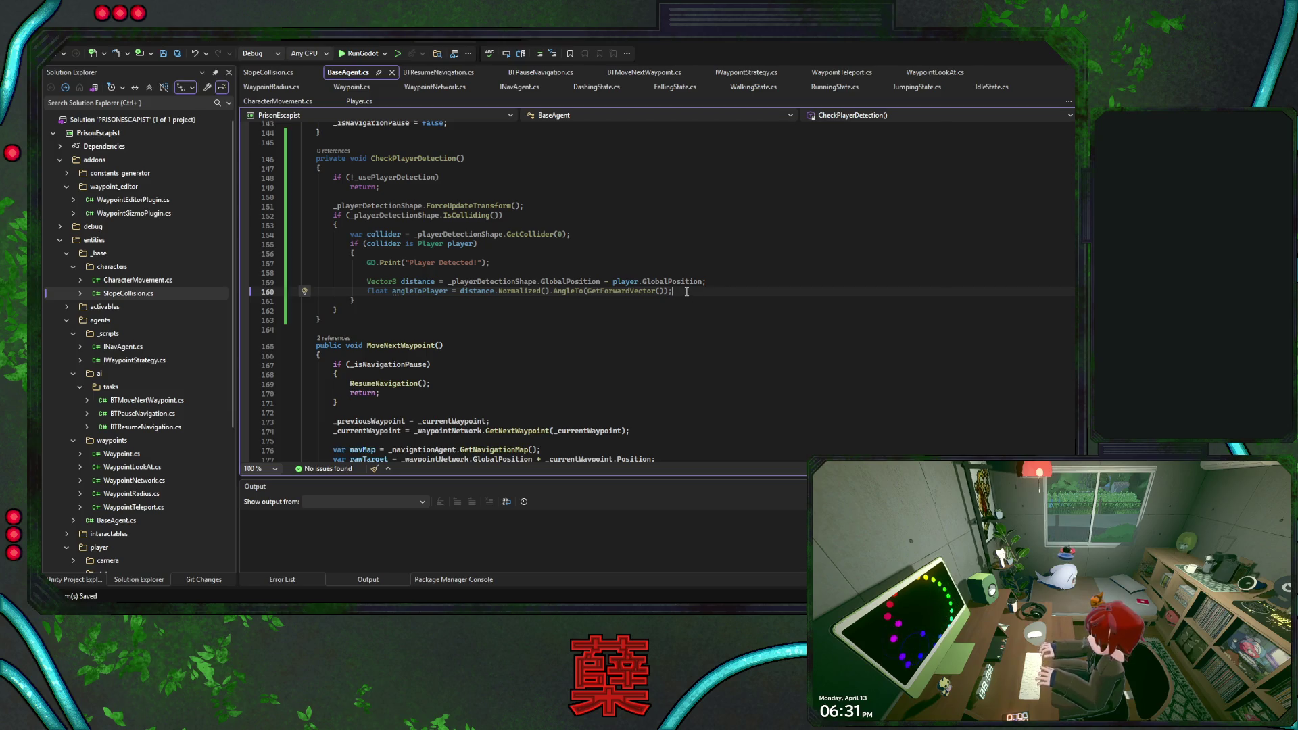
key(alt+Tab)
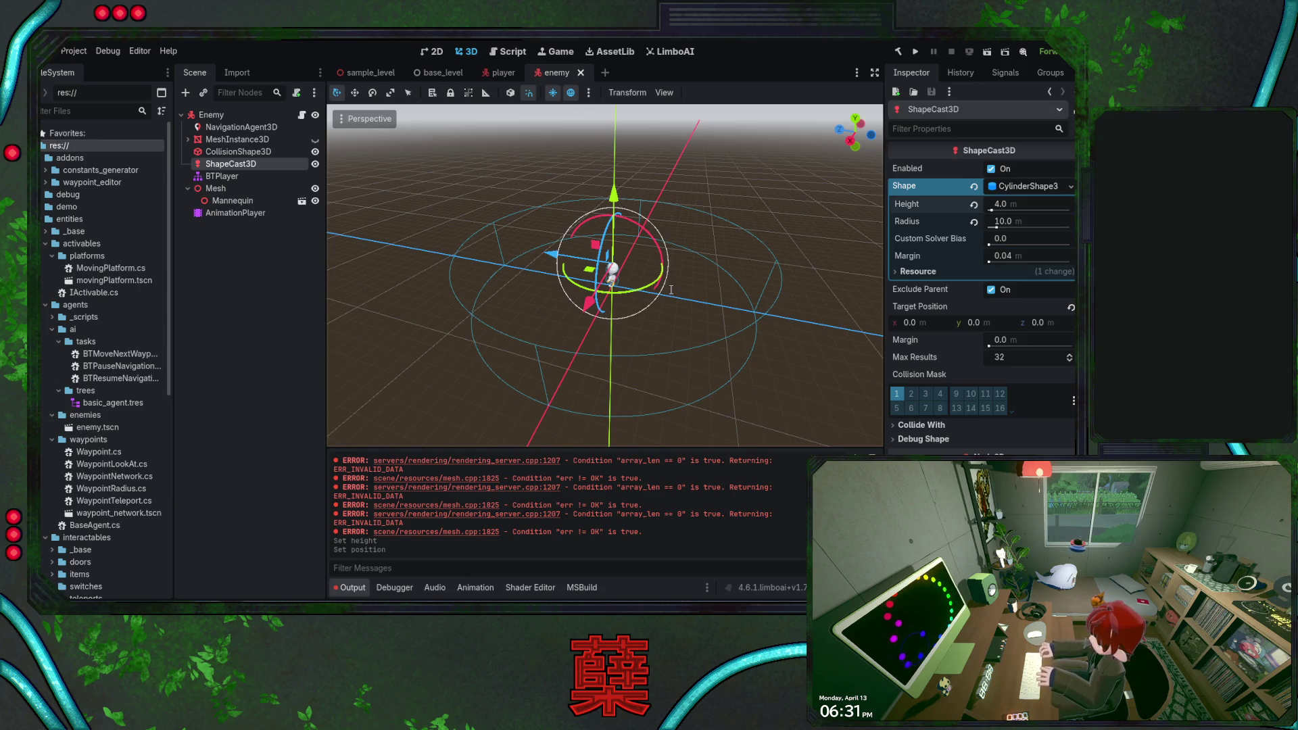
key(alt+Tab)
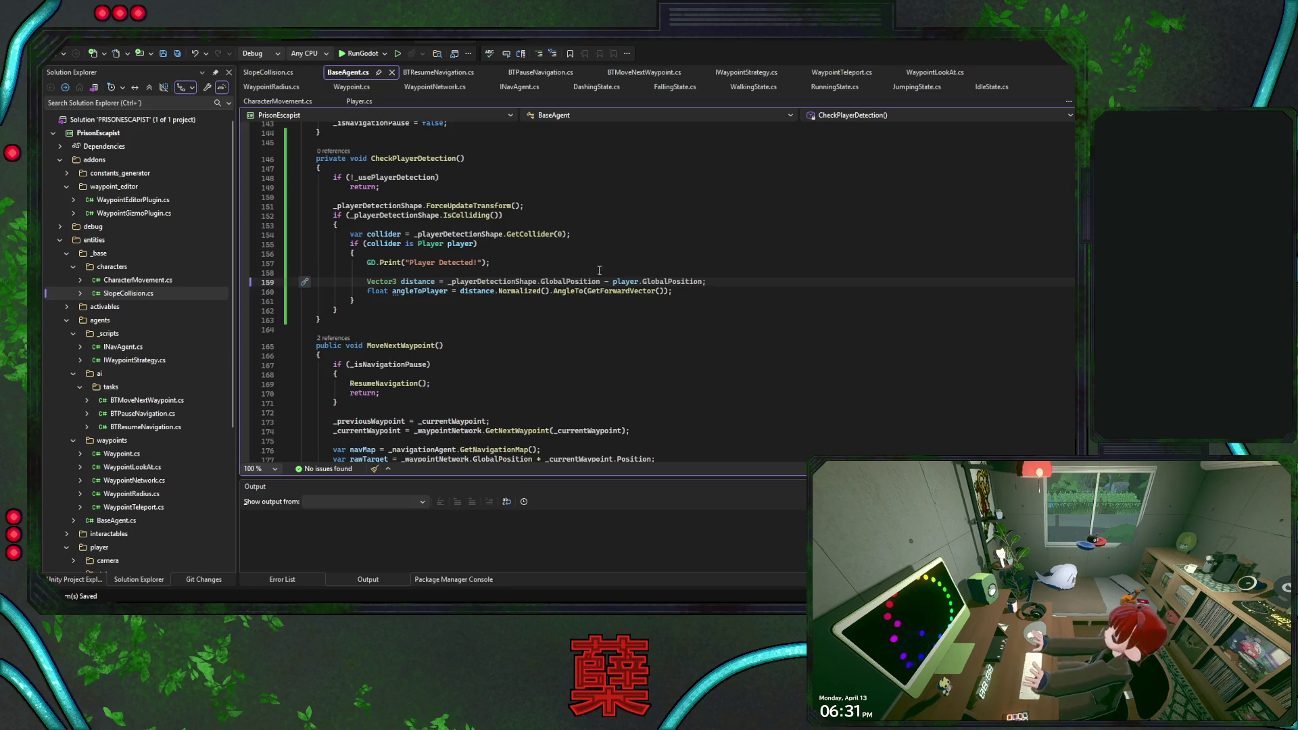
key(alt+Tab)
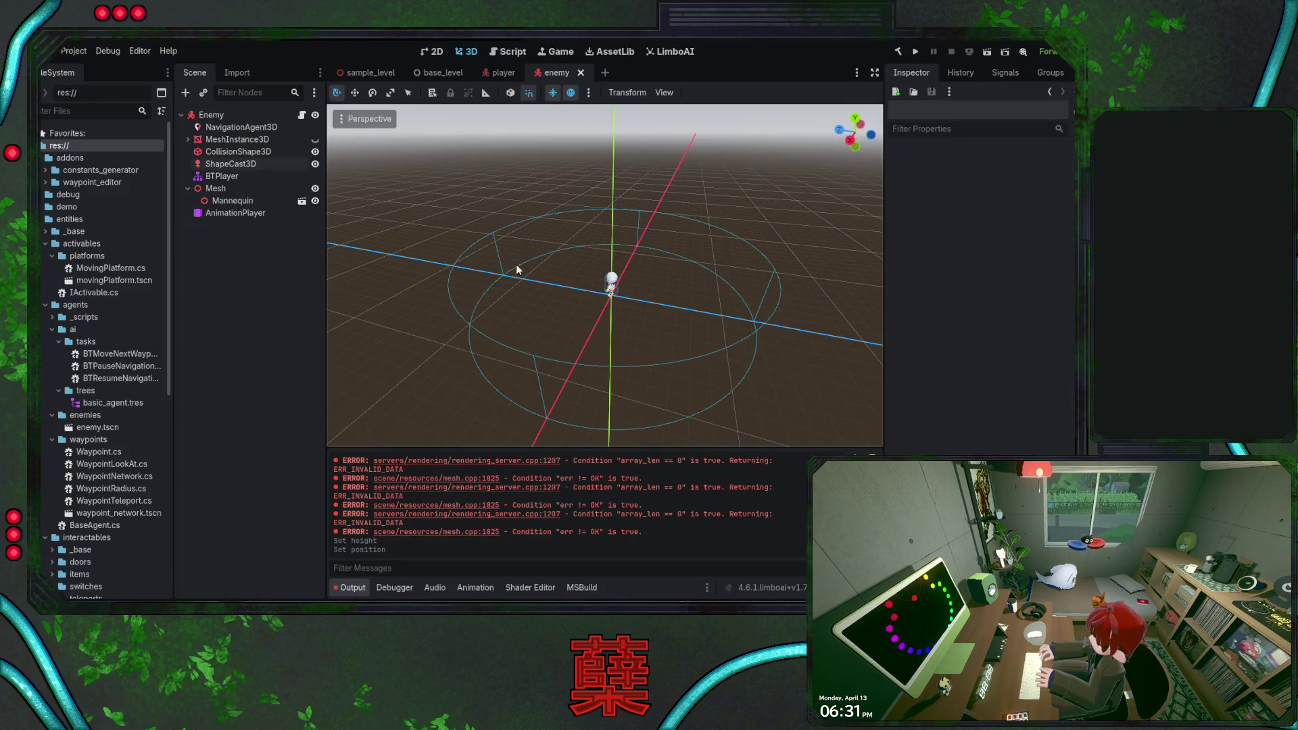
key(alt+Tab)
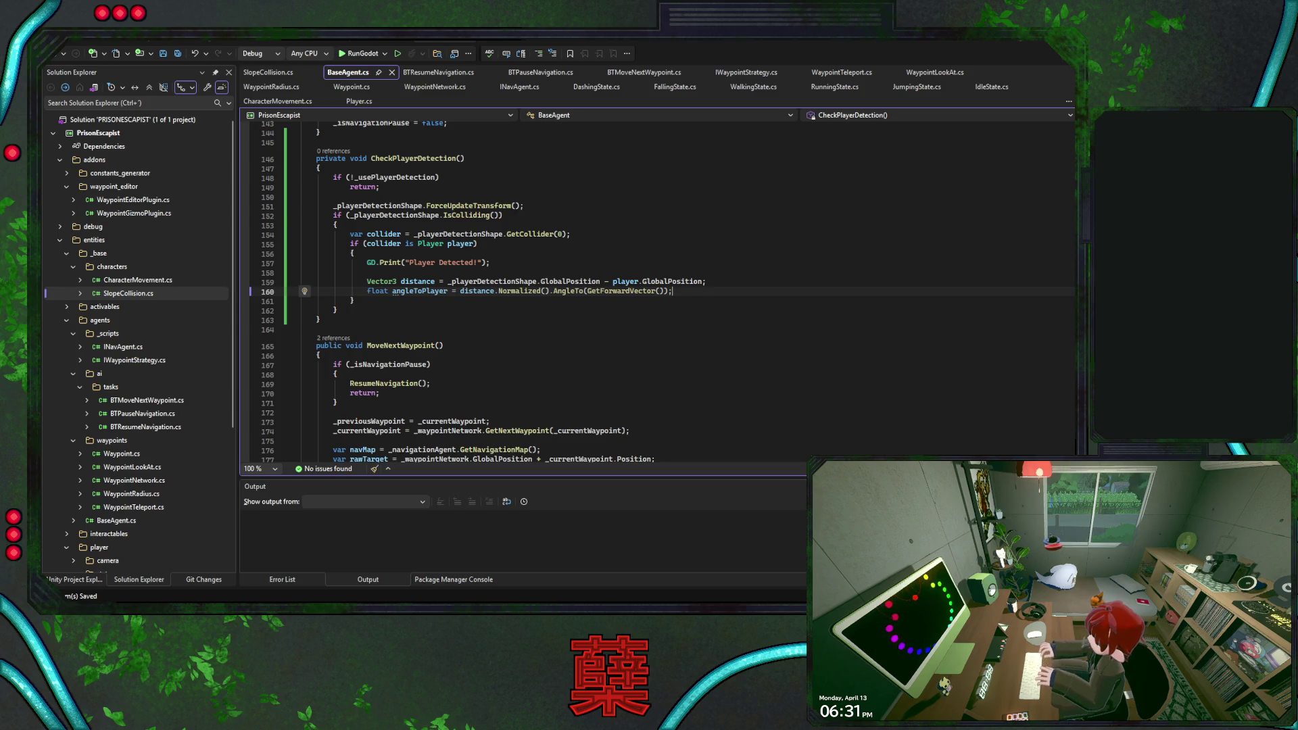
key(alt+Tab)
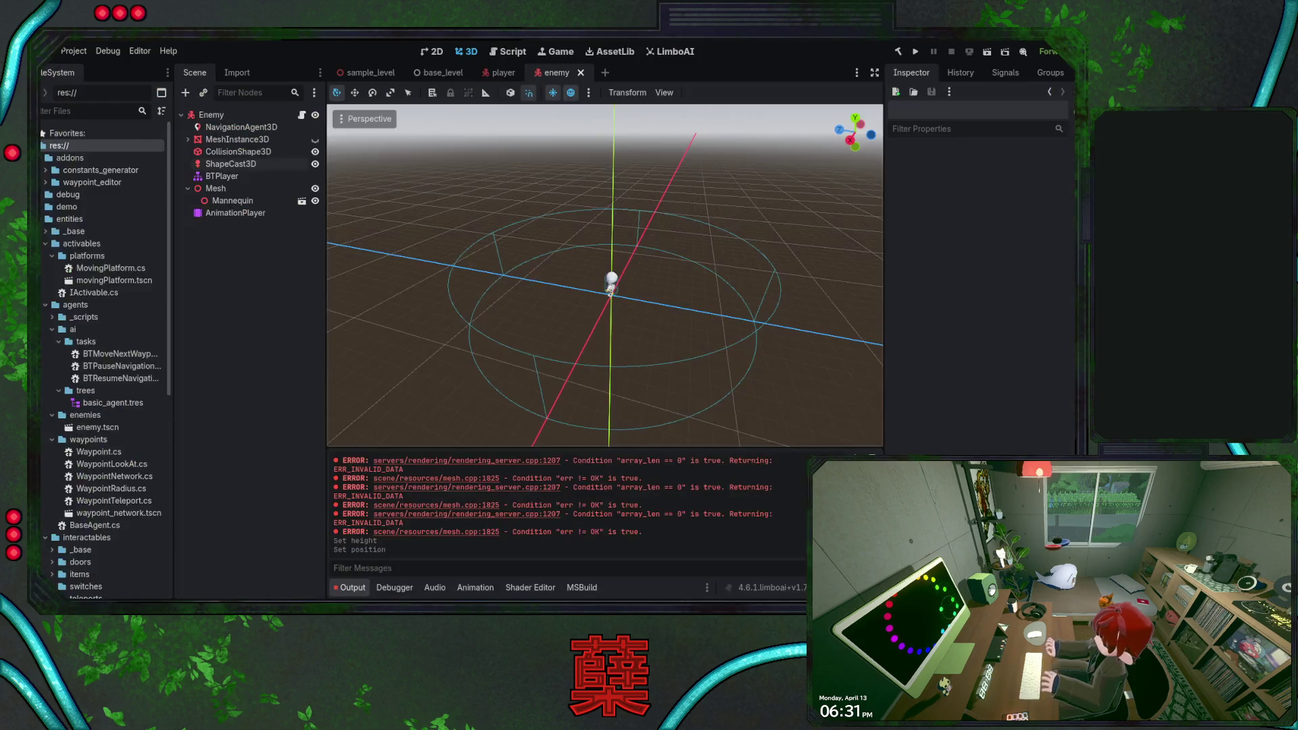
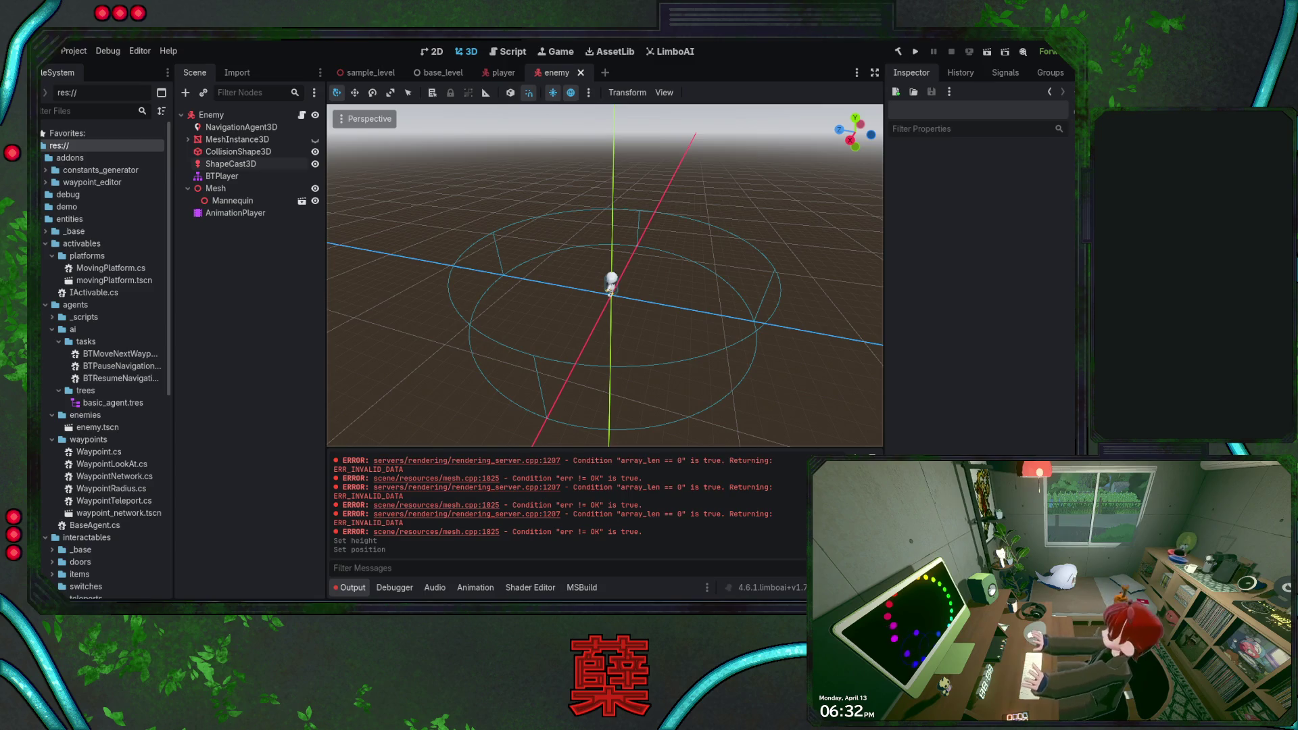
- Bring up the base_level scene in Godot, then switch to BaseAgent.cs in Visual Studio
mouse_move(438, 72)
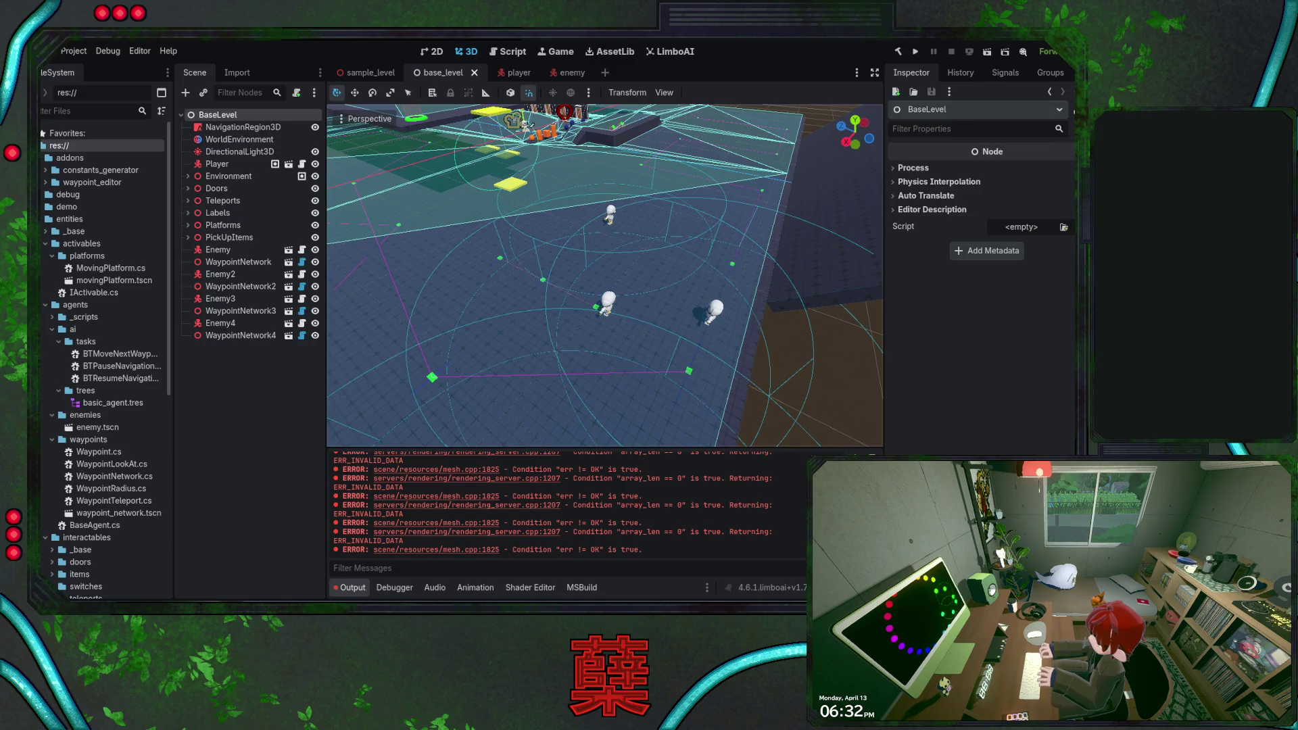
key(alt+Tab)
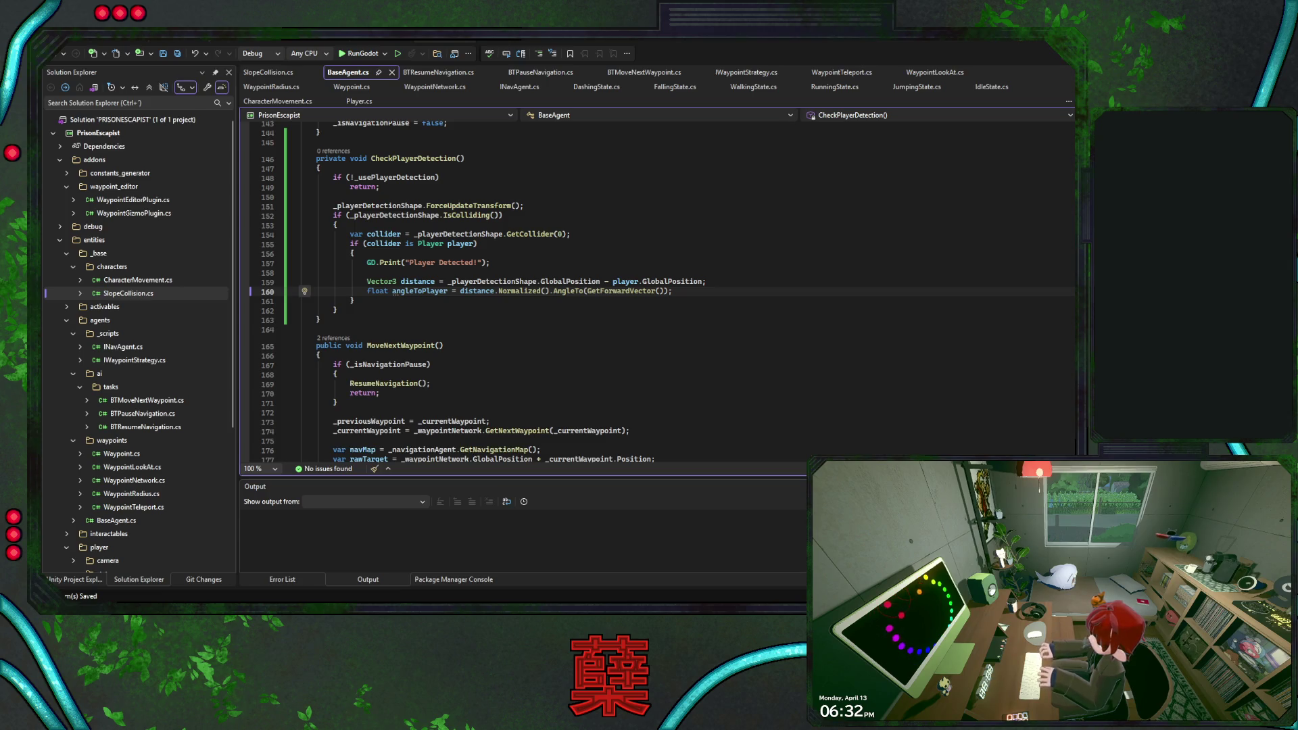
- Return to Godot's base_level scene with its four enemies and waypoint networks
key(alt+Tab)
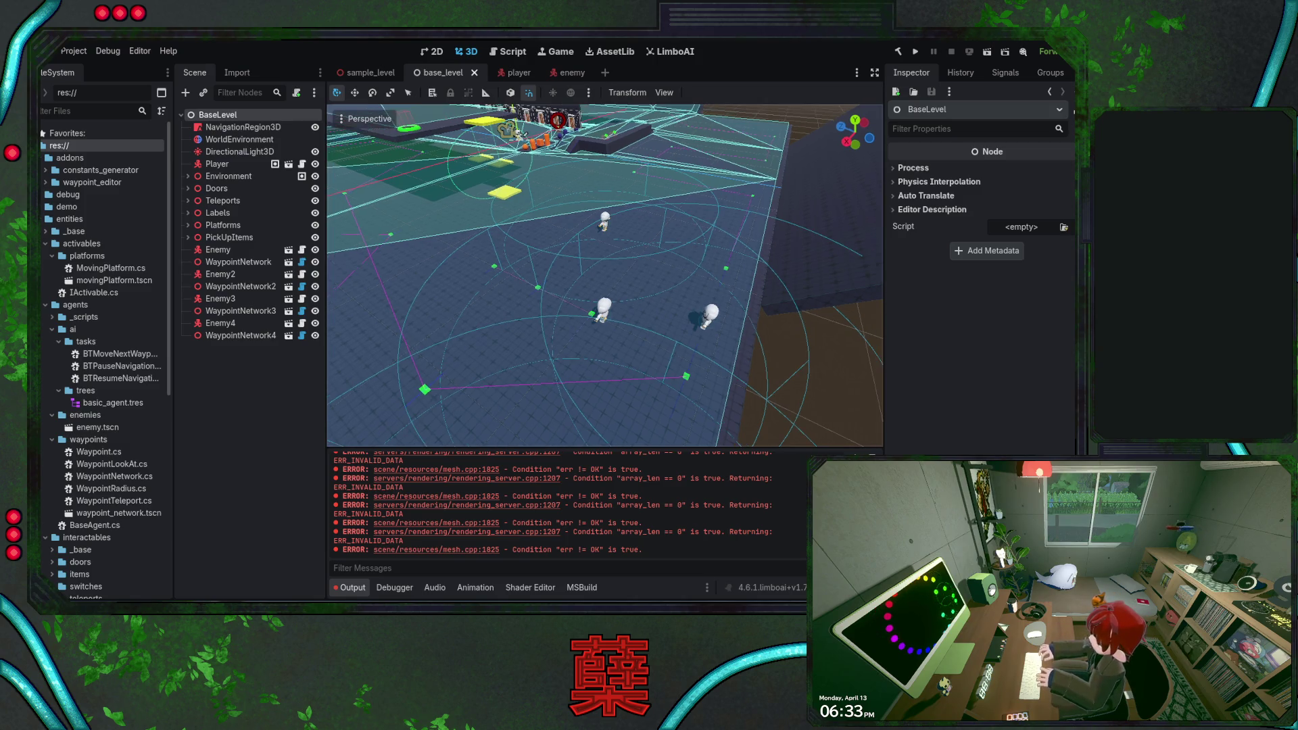
- Bring BaseAgent.cs's CheckPlayerDetection method into view in Visual Studio
key(alt+Tab)
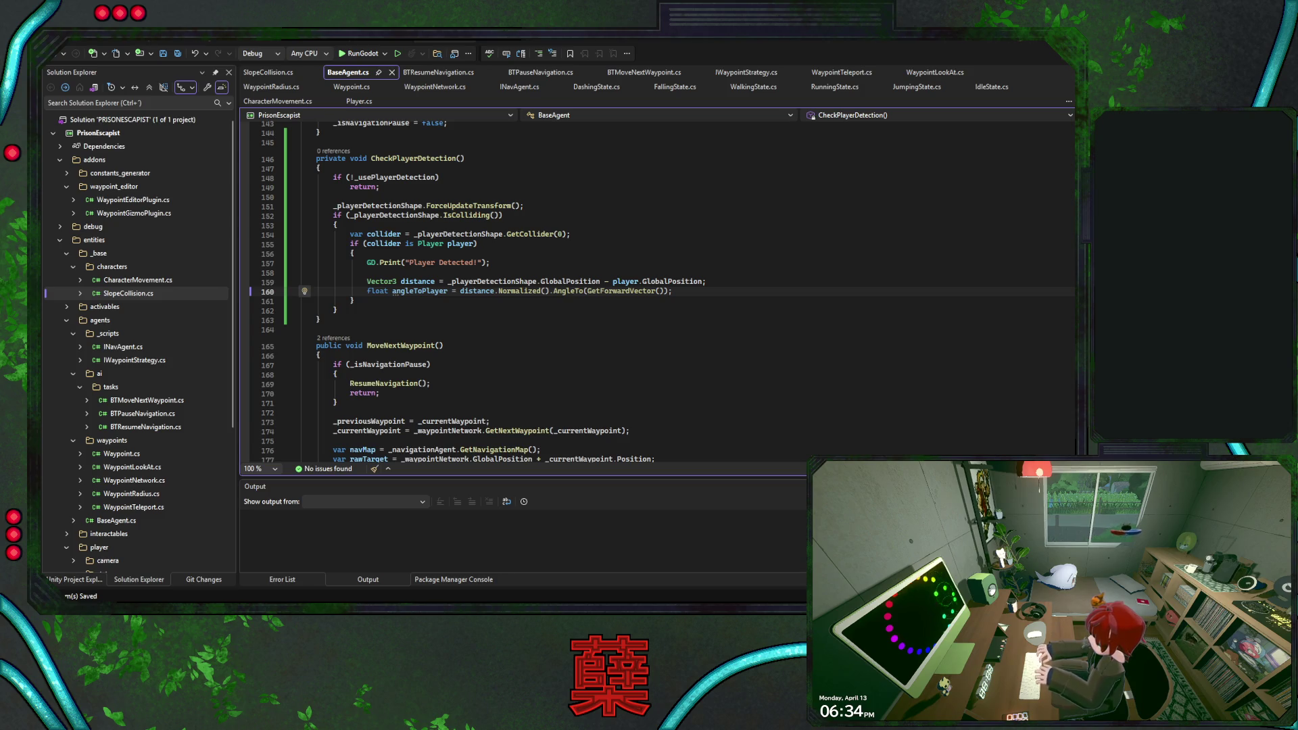
- Switch back to the base_level 3D scene in Godot
key(alt+Tab)
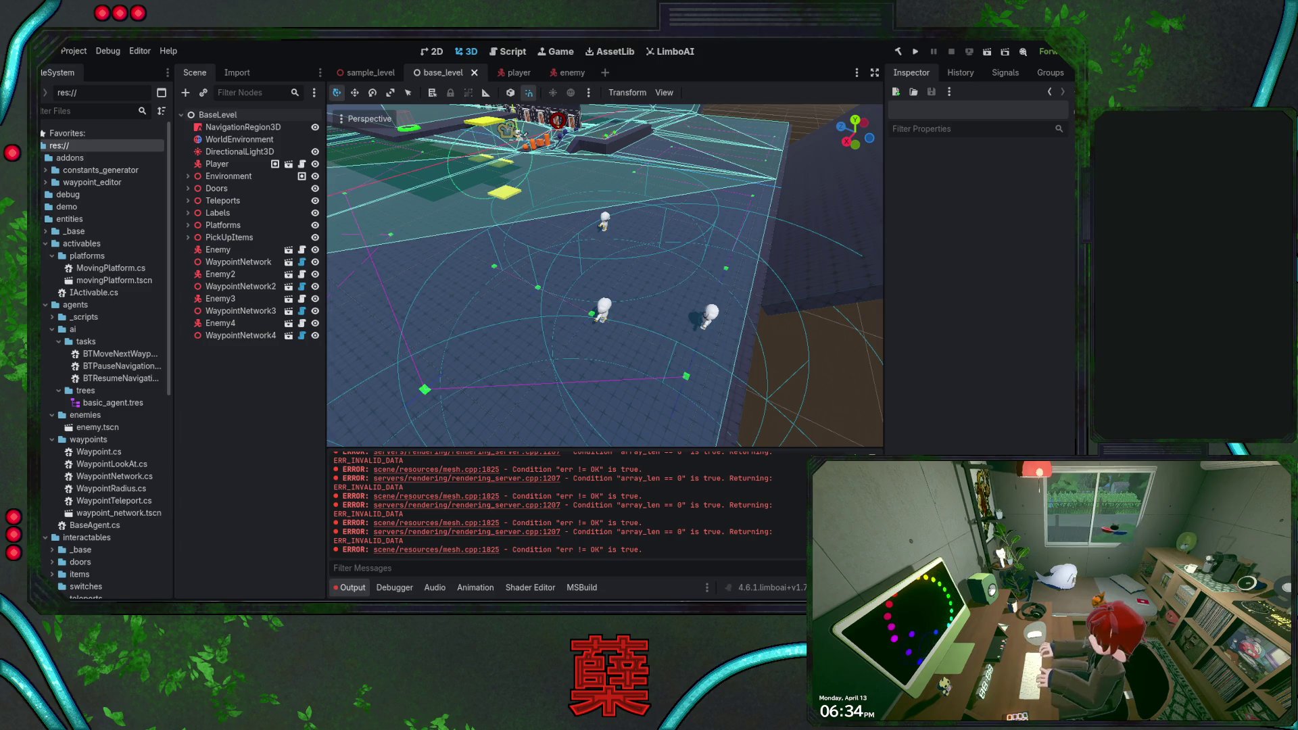
- Compare BaseAgent.cs's angleToPlayer calculation against the base_level scene, alternating between Visual Studio and Godot
key(alt+Tab)
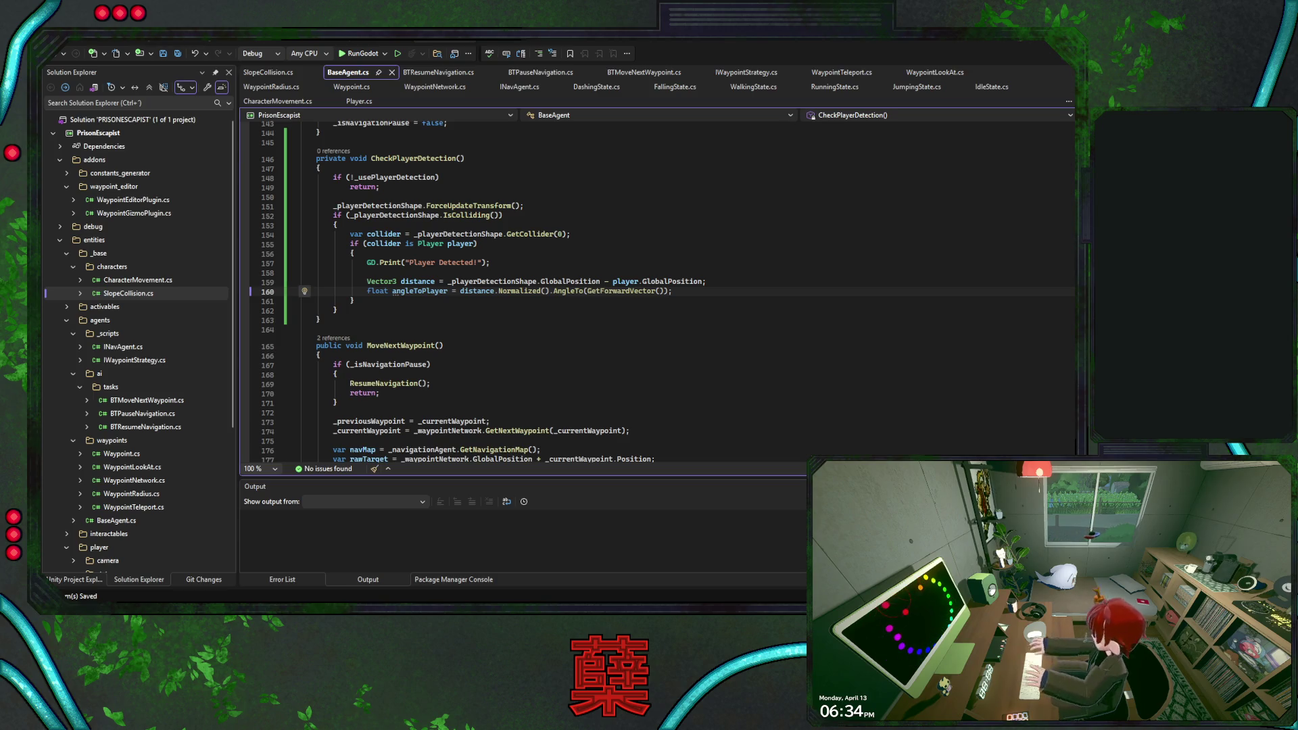
key(alt+Tab)
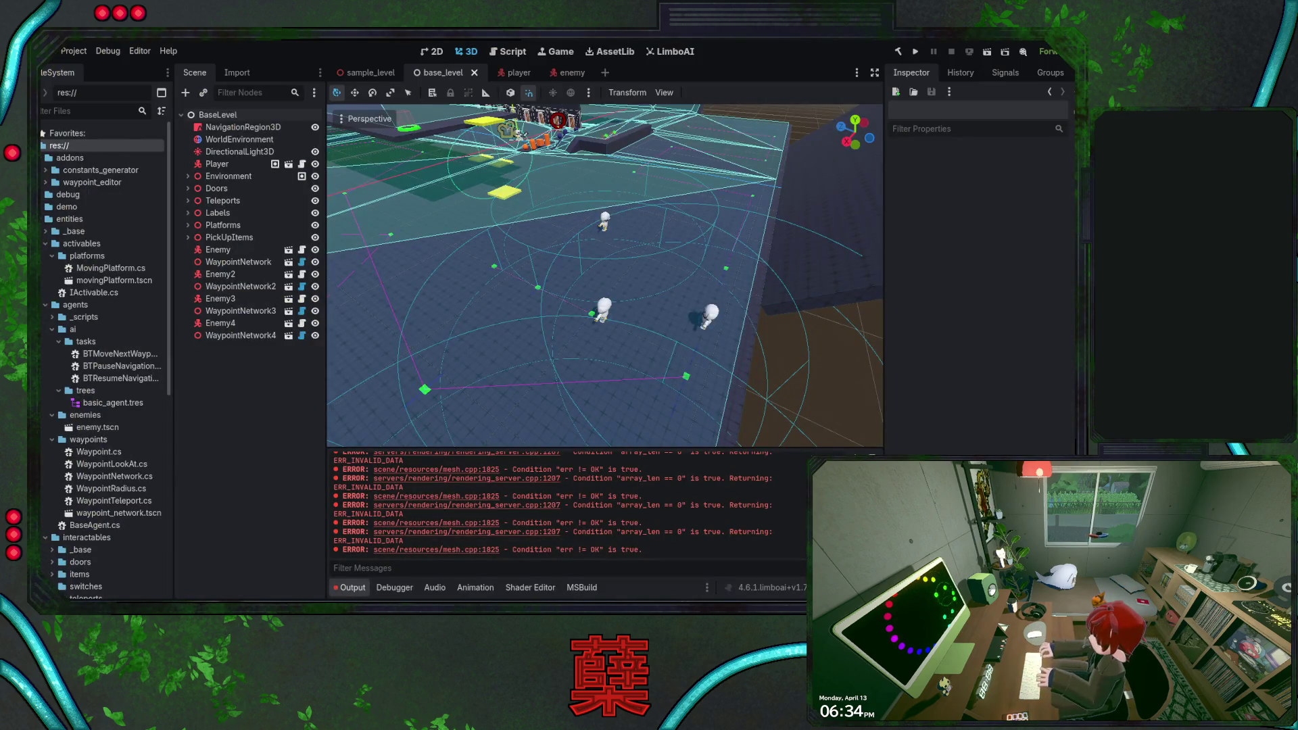
key(alt+Tab)
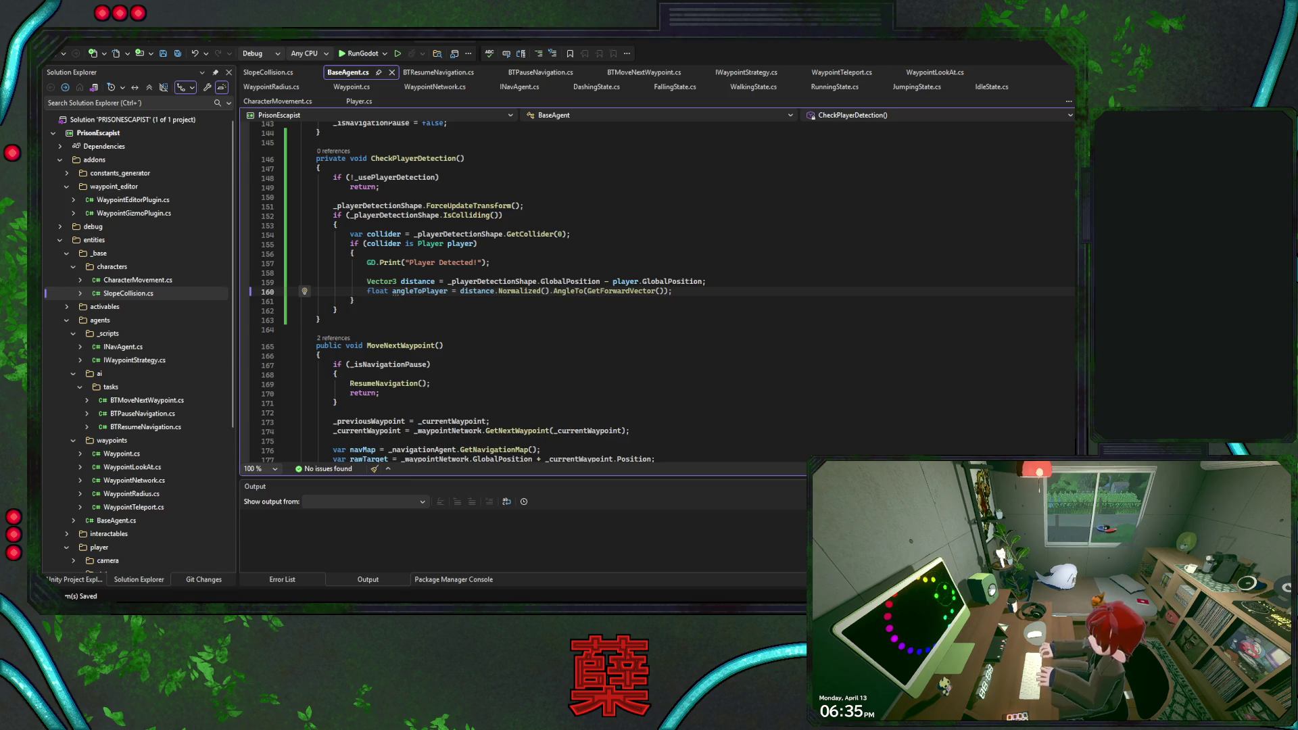
key(alt+Tab)
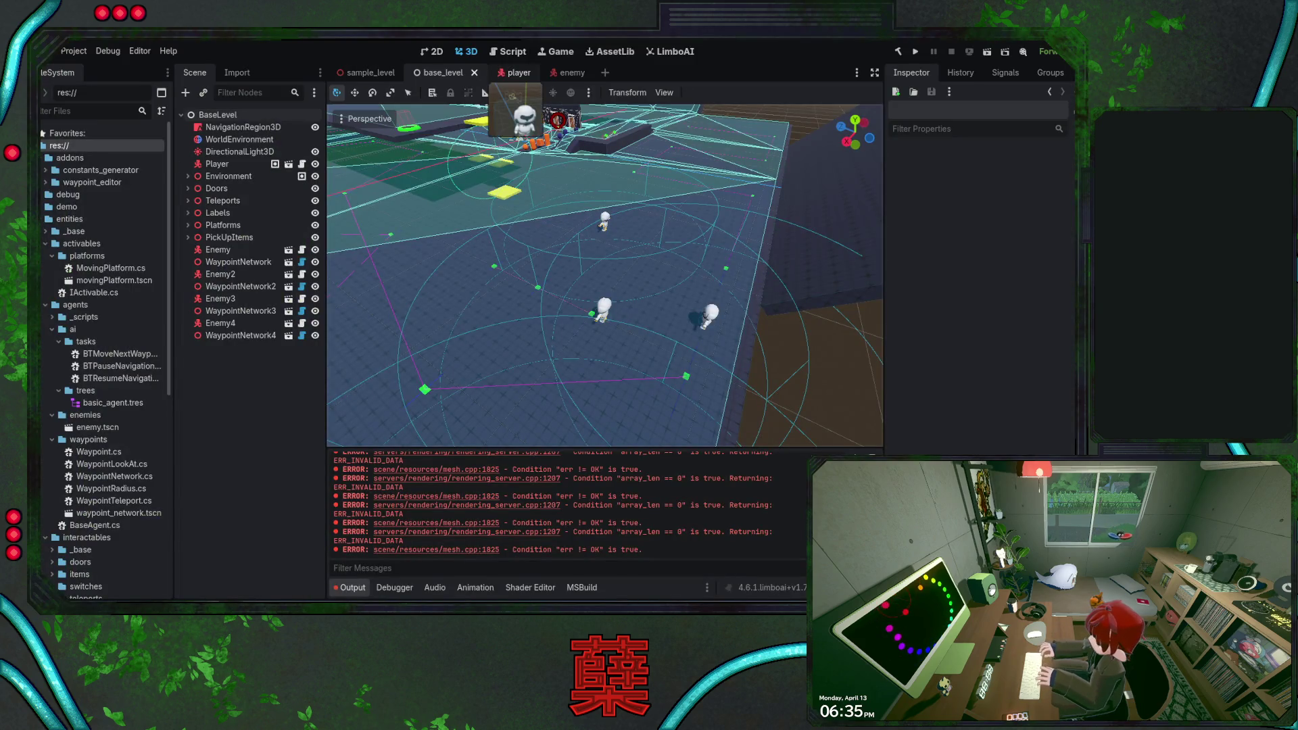
- Glance at the player scene, then review the 'Player Detected!' code in BaseAgent.cs
click(514, 72)
key(alt+Tab)
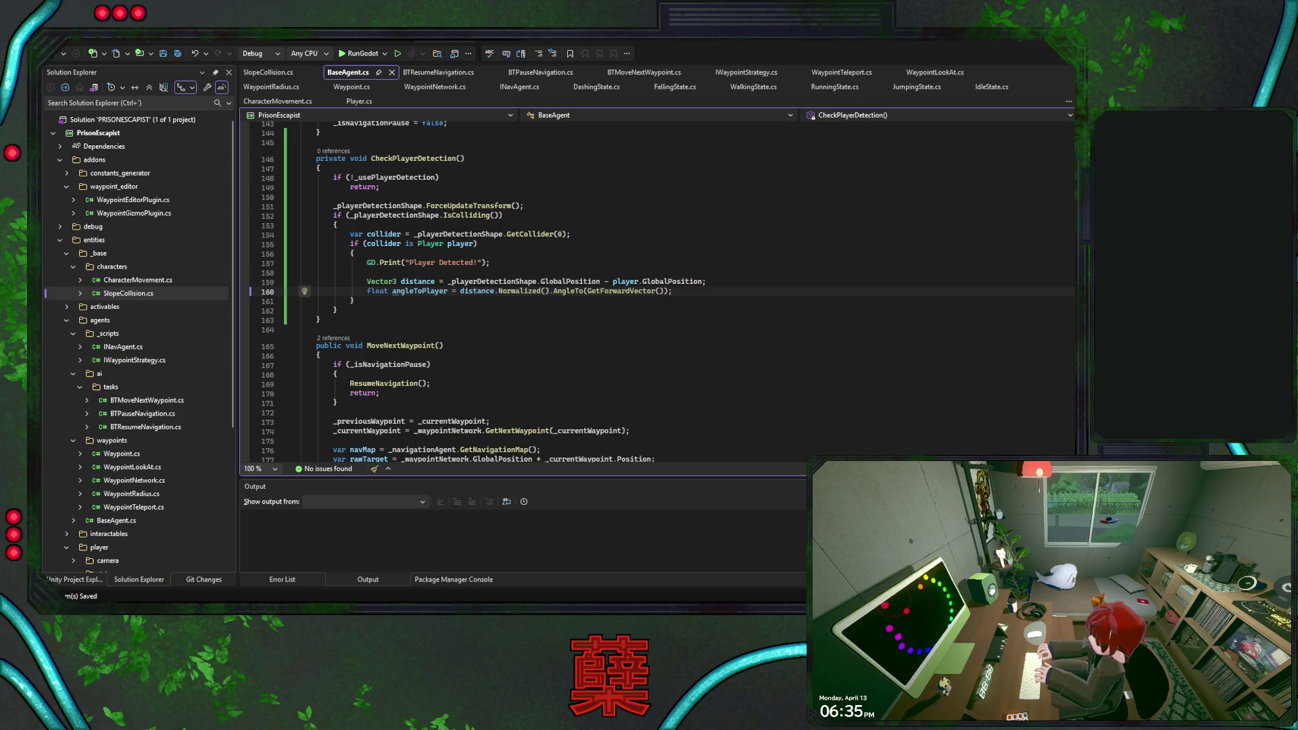
key(alt+Tab)
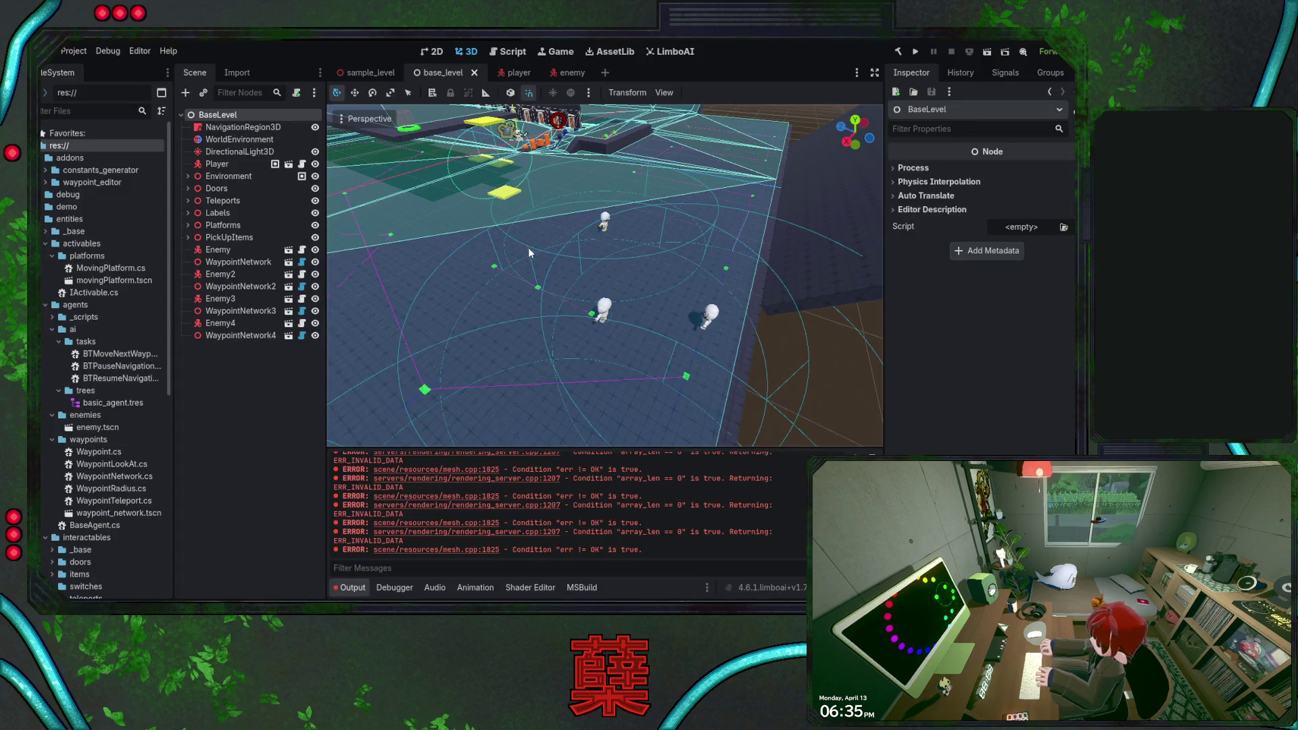
key(alt+Tab)
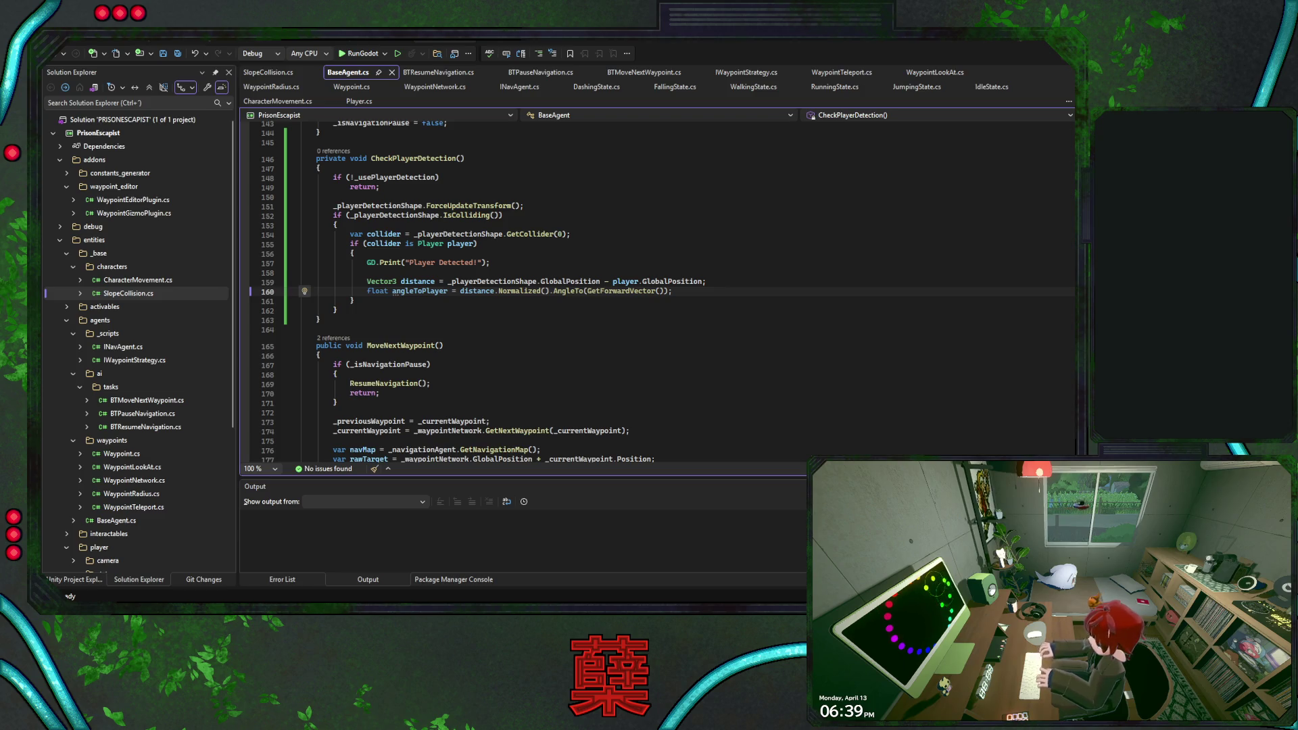
- Save the player scene in Godot
key(alt+Tab)
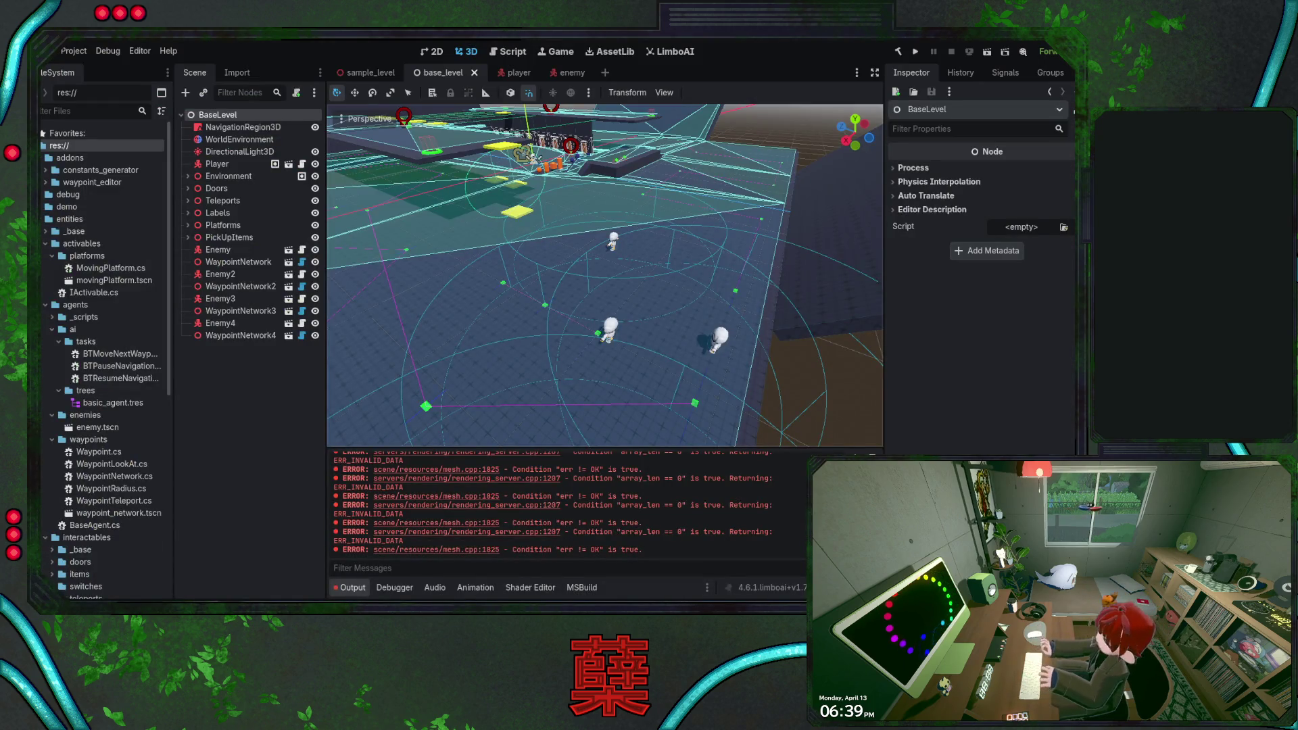
click(504, 72)
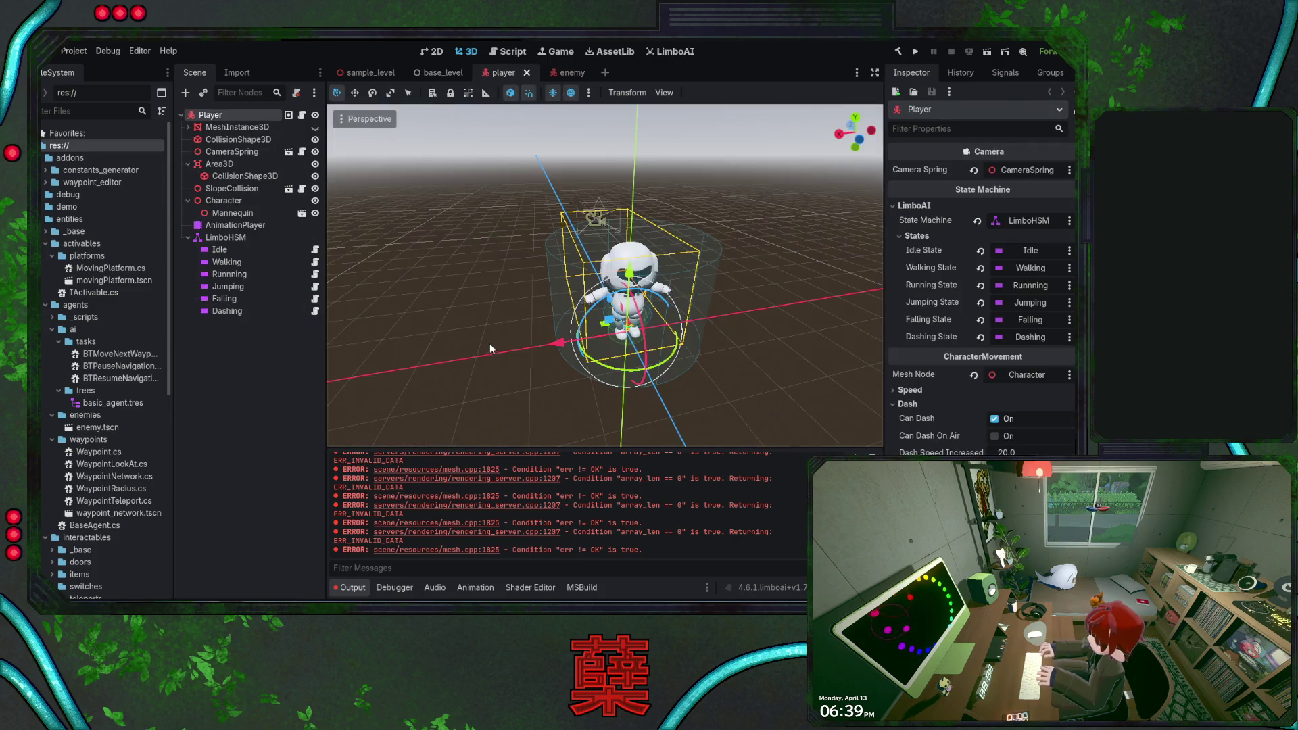
key(ctrl+s)
- Inspect the enemy's ShapeCast3D detection cylinder: 10 m radius, 4 m tall
key(alt+Tab)
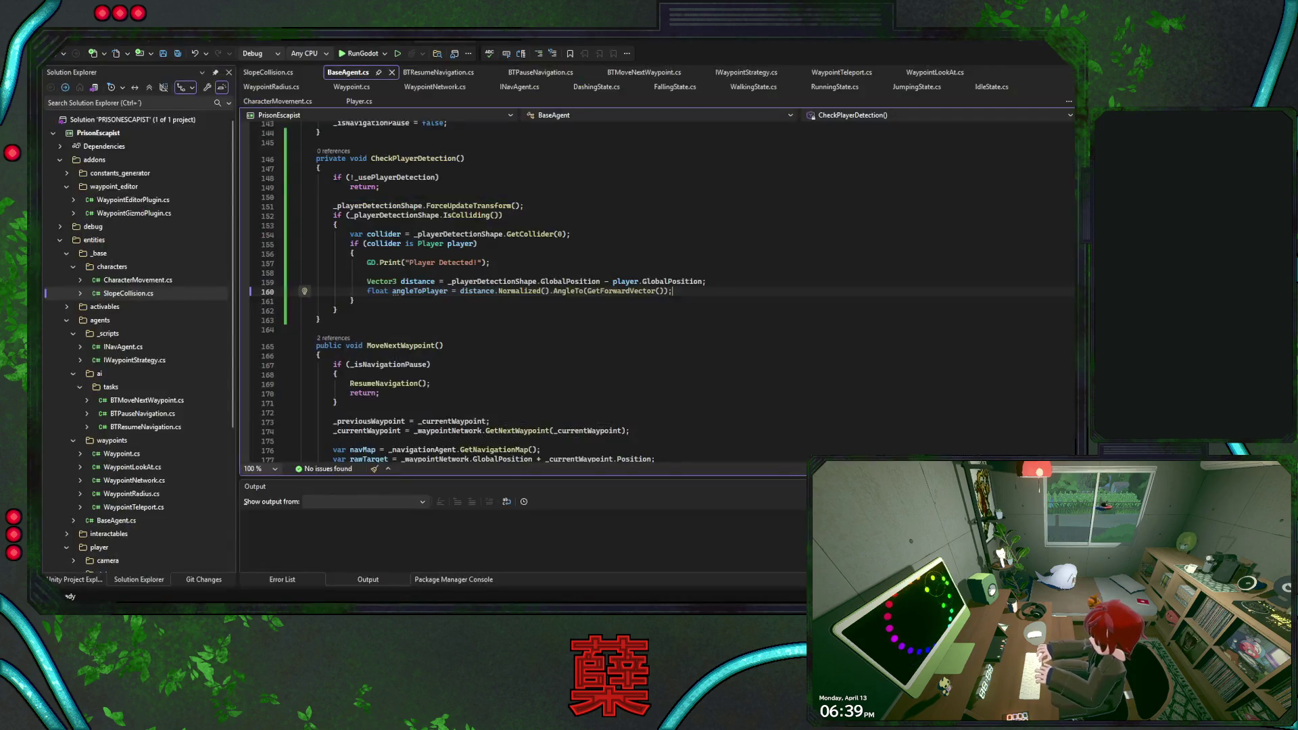
key(alt+Tab)
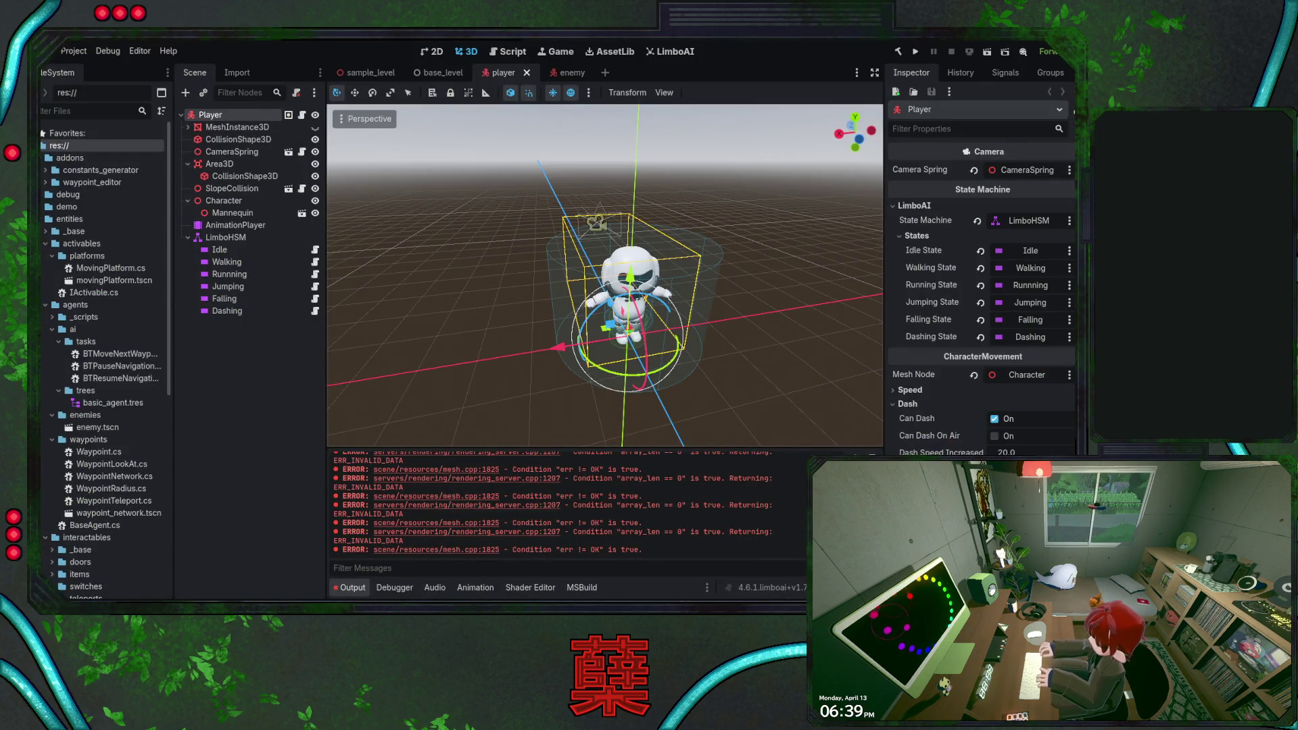
drag(477, 273, 487, 275)
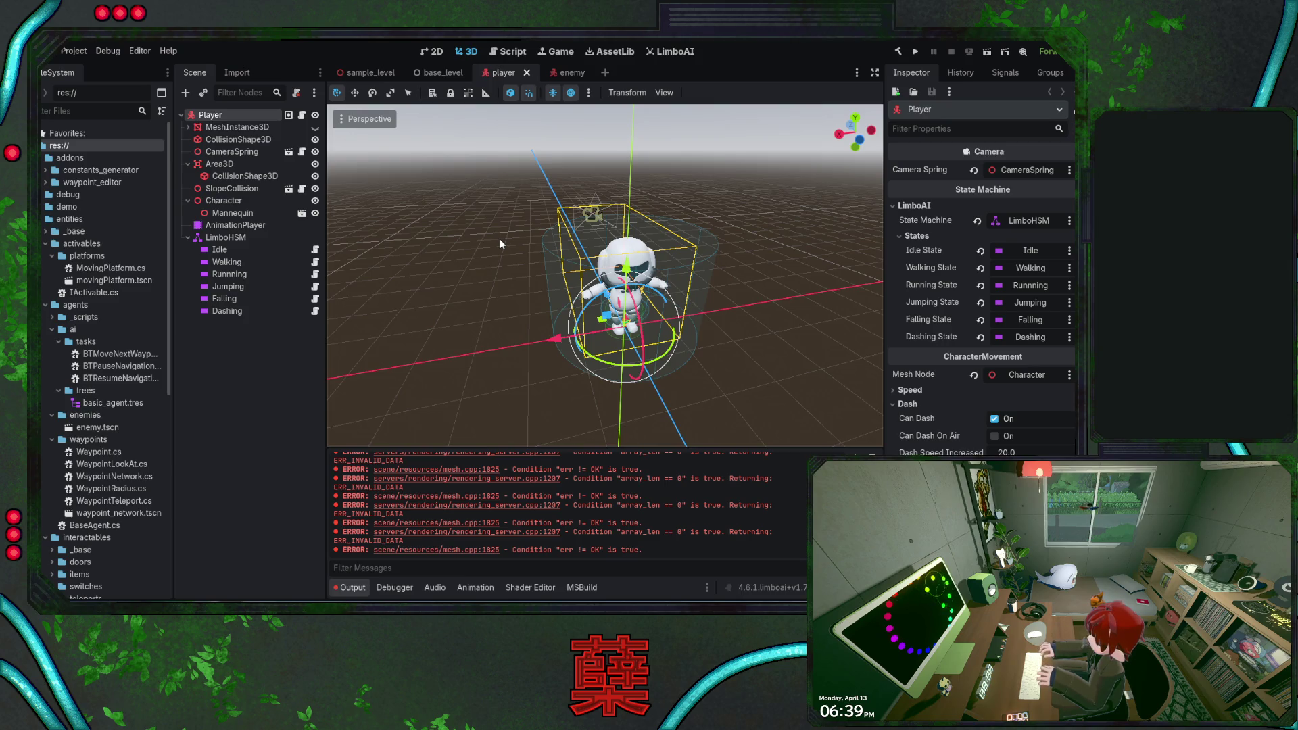
click(565, 73)
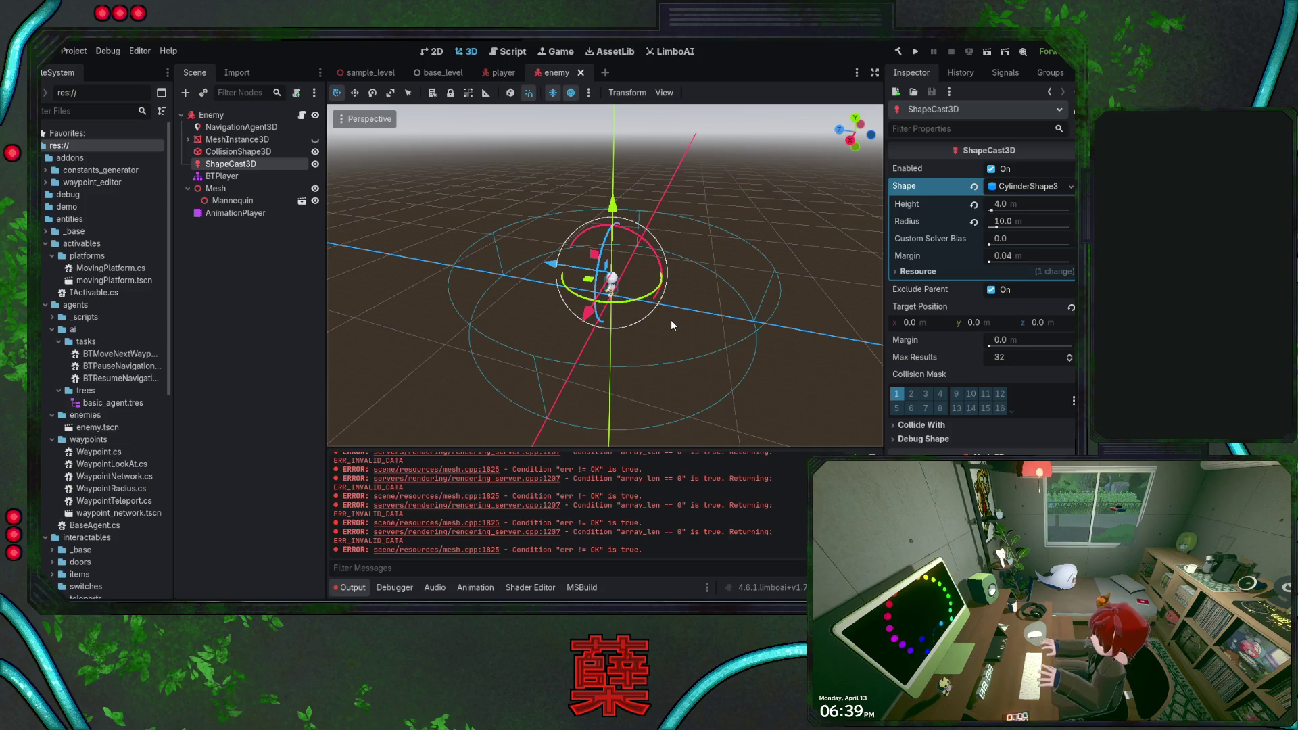
key(alt+Tab)
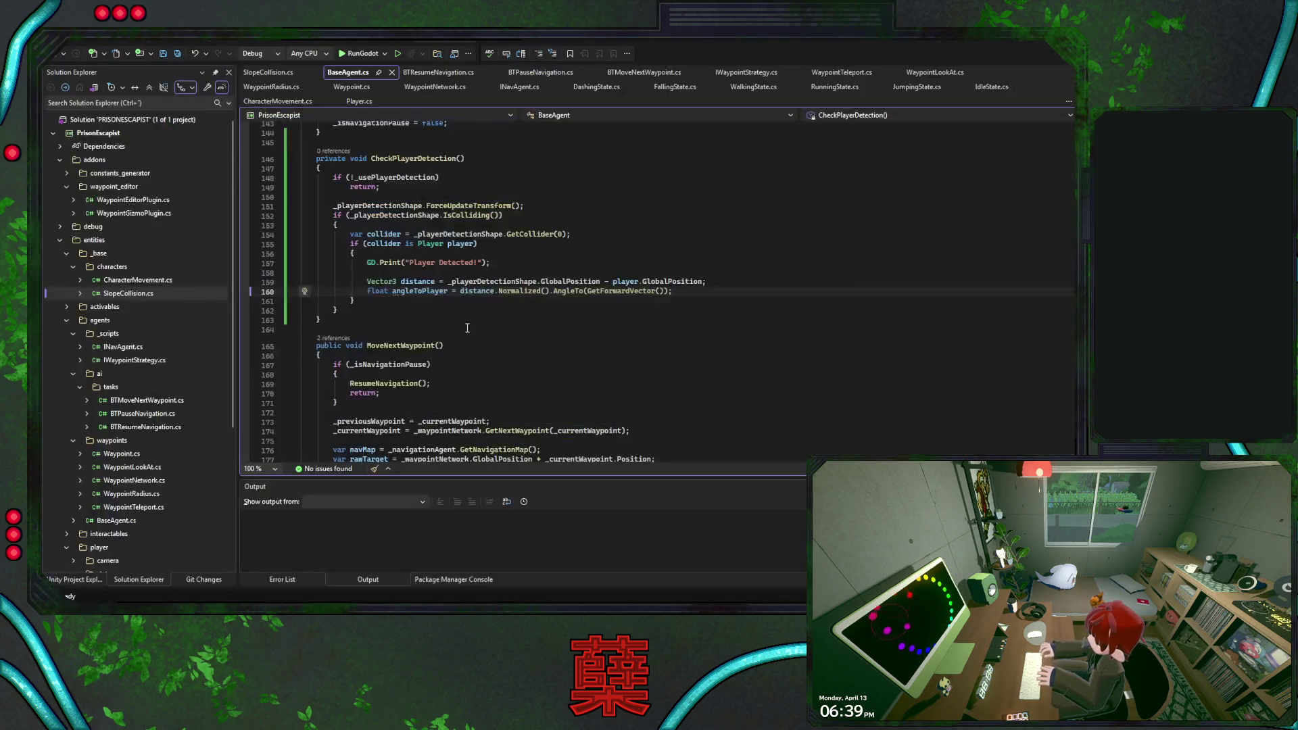
- Add an empty if (angleToPlayer <= 45f) block below the angle calculation
double_click(419, 291)
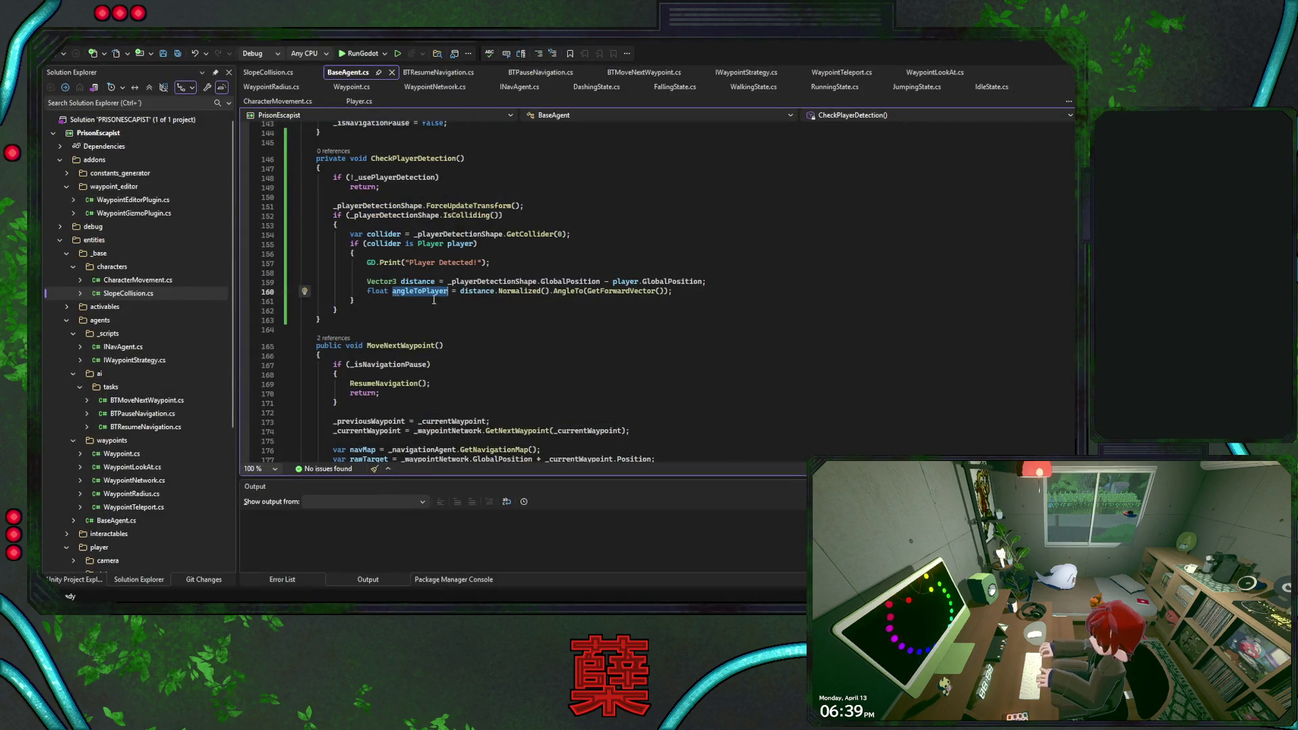
click(682, 292)
key(Return)
key(Return)
text(i)
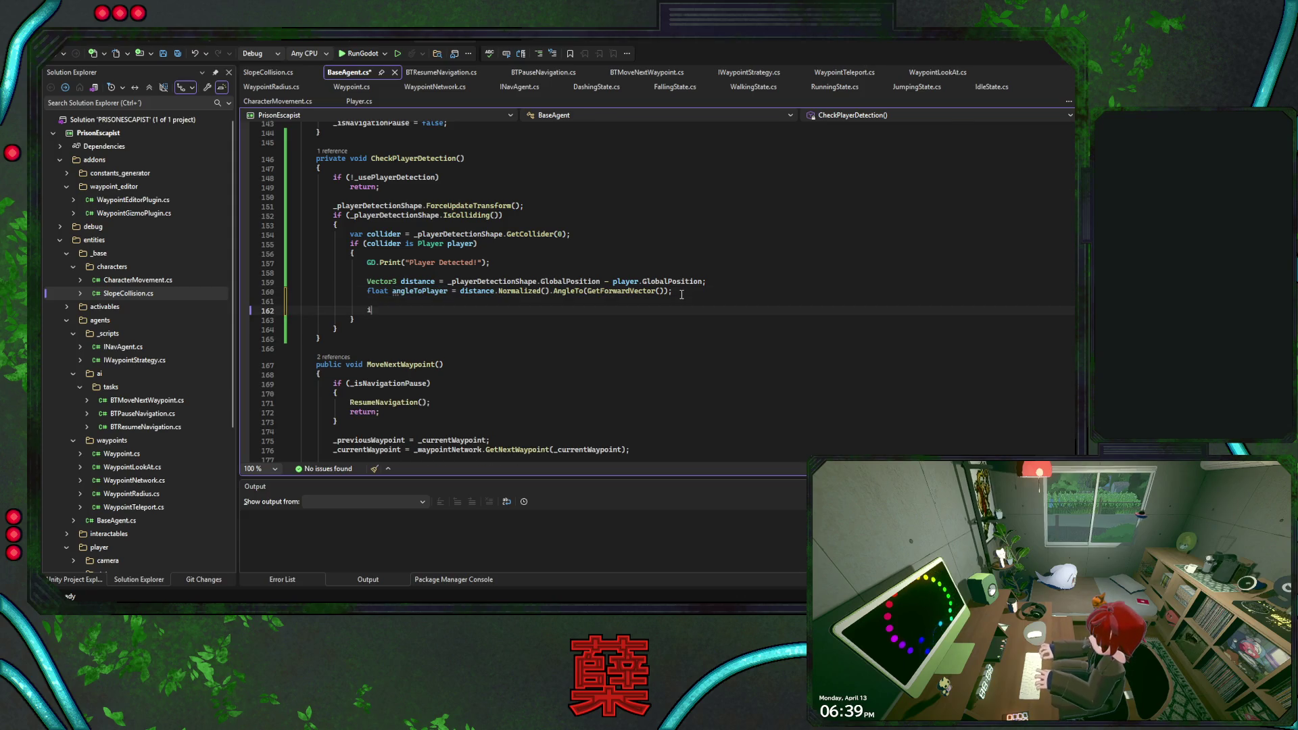
text(f (angleToPlayer)
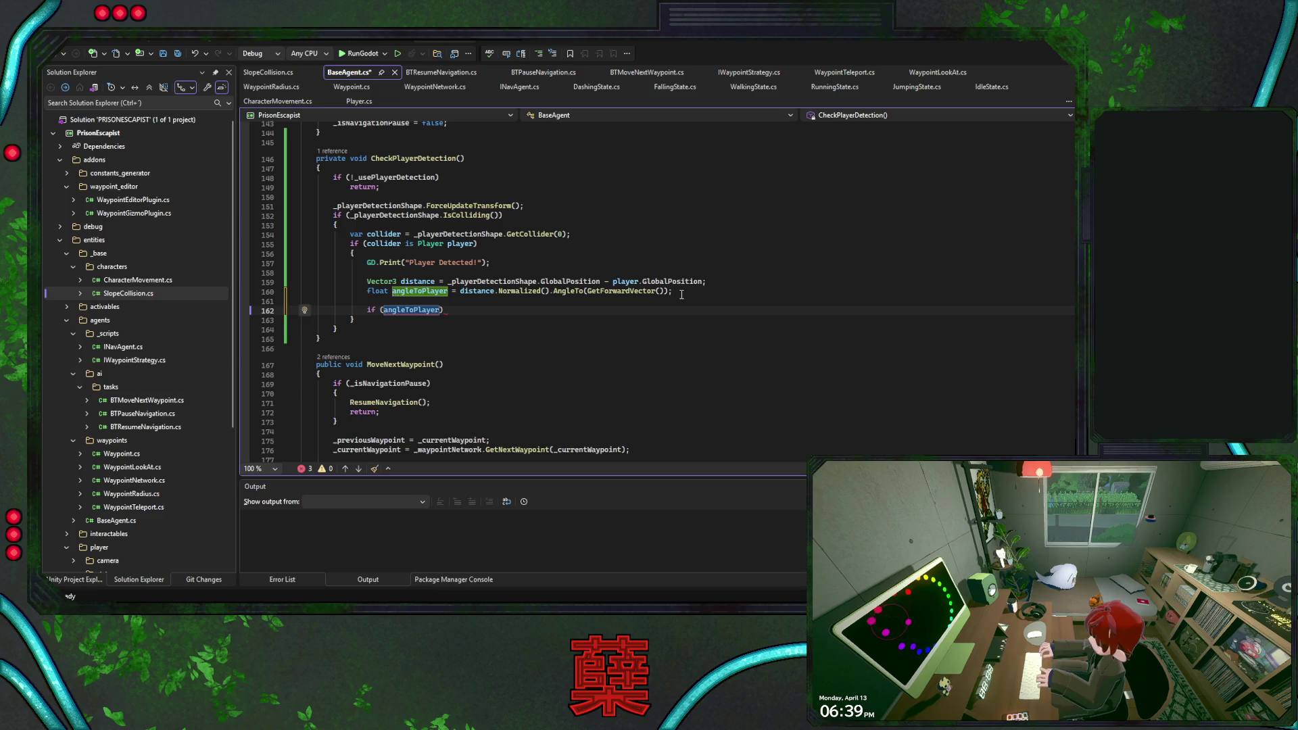
text( <= _detectionRange)
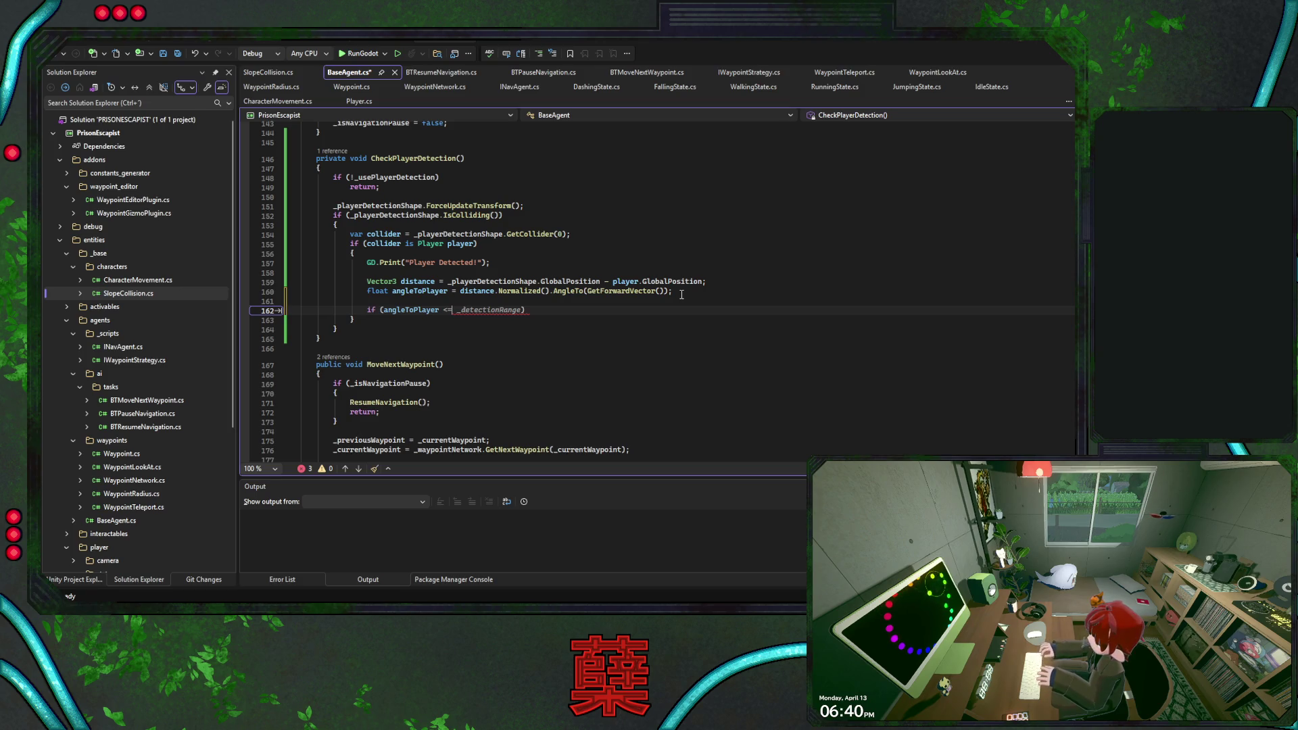
key(ctrl+BackSpace)
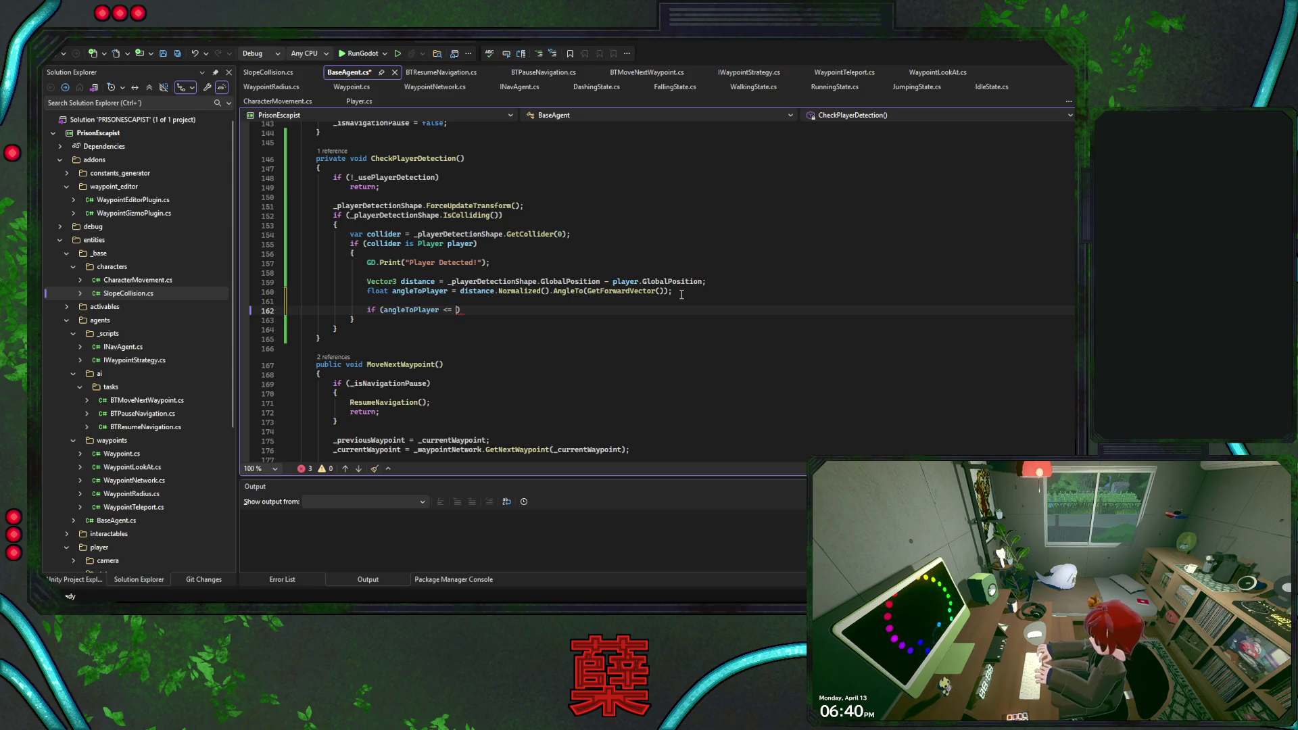
text(45f)
key(Return)
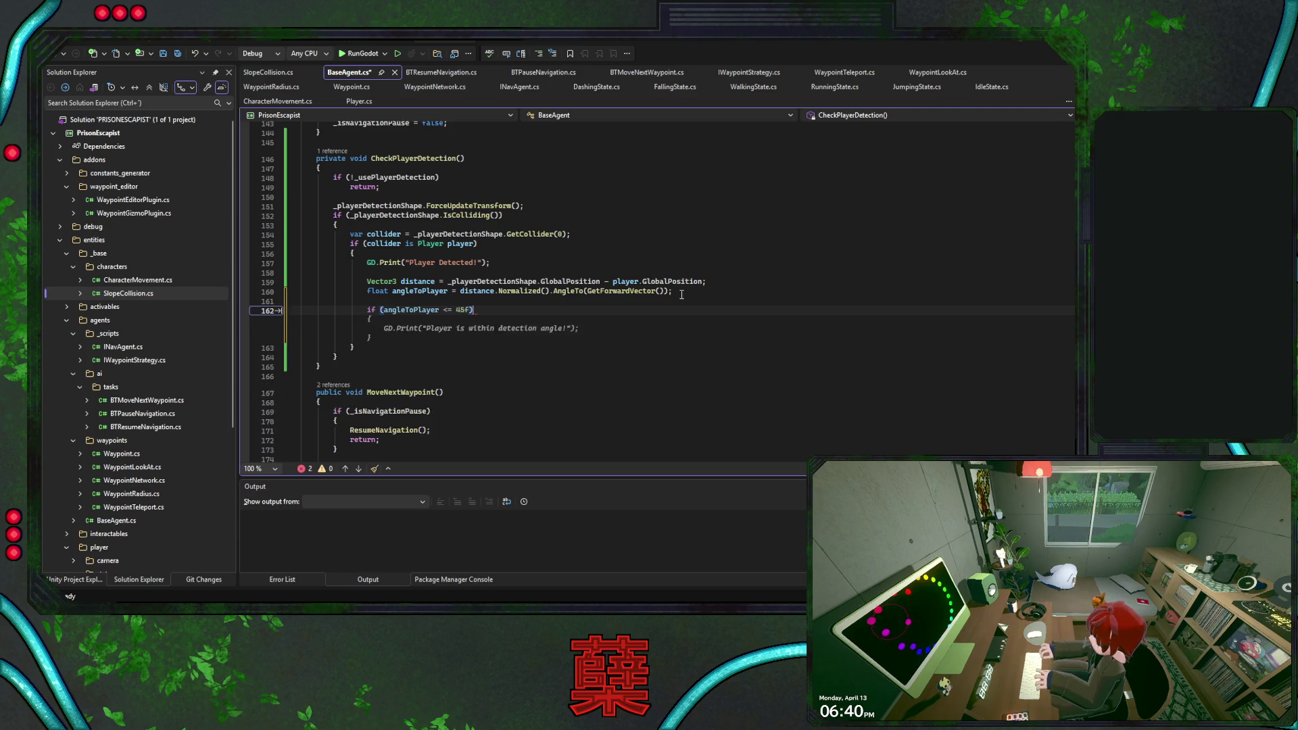
text({)
key(Return)
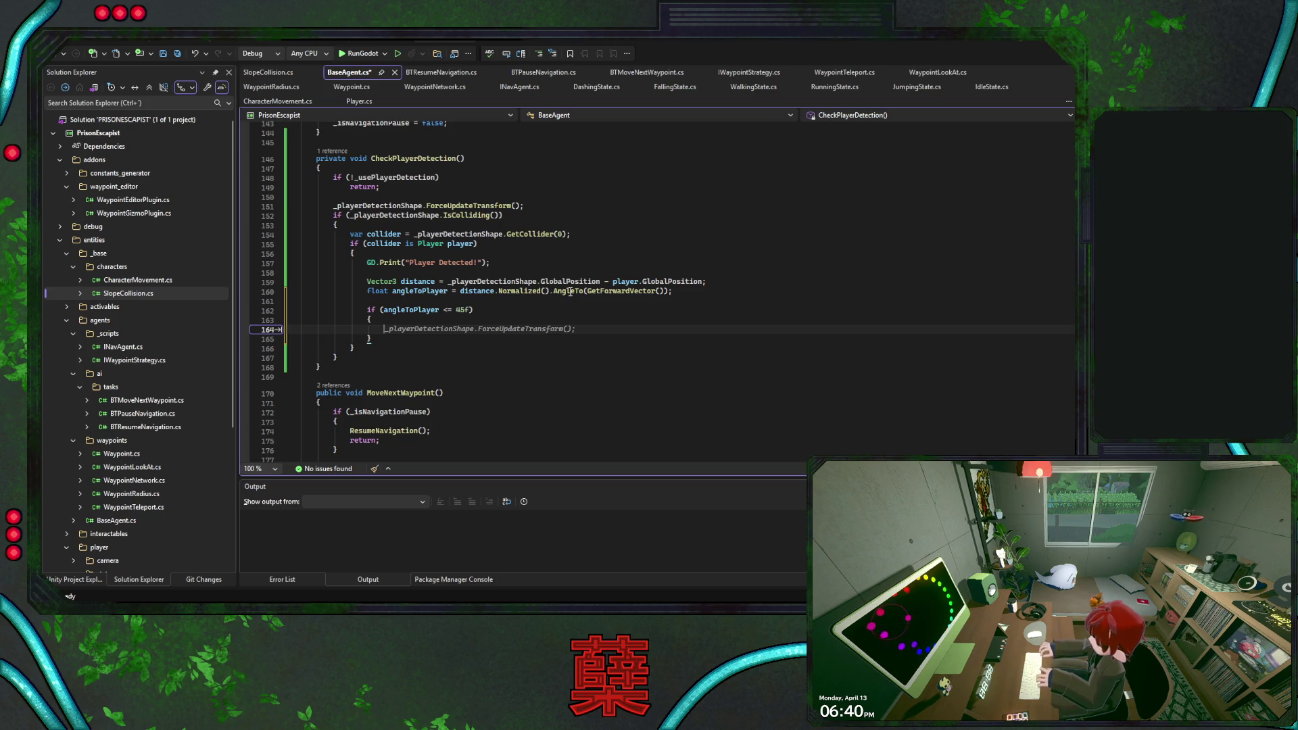
key(Escape)
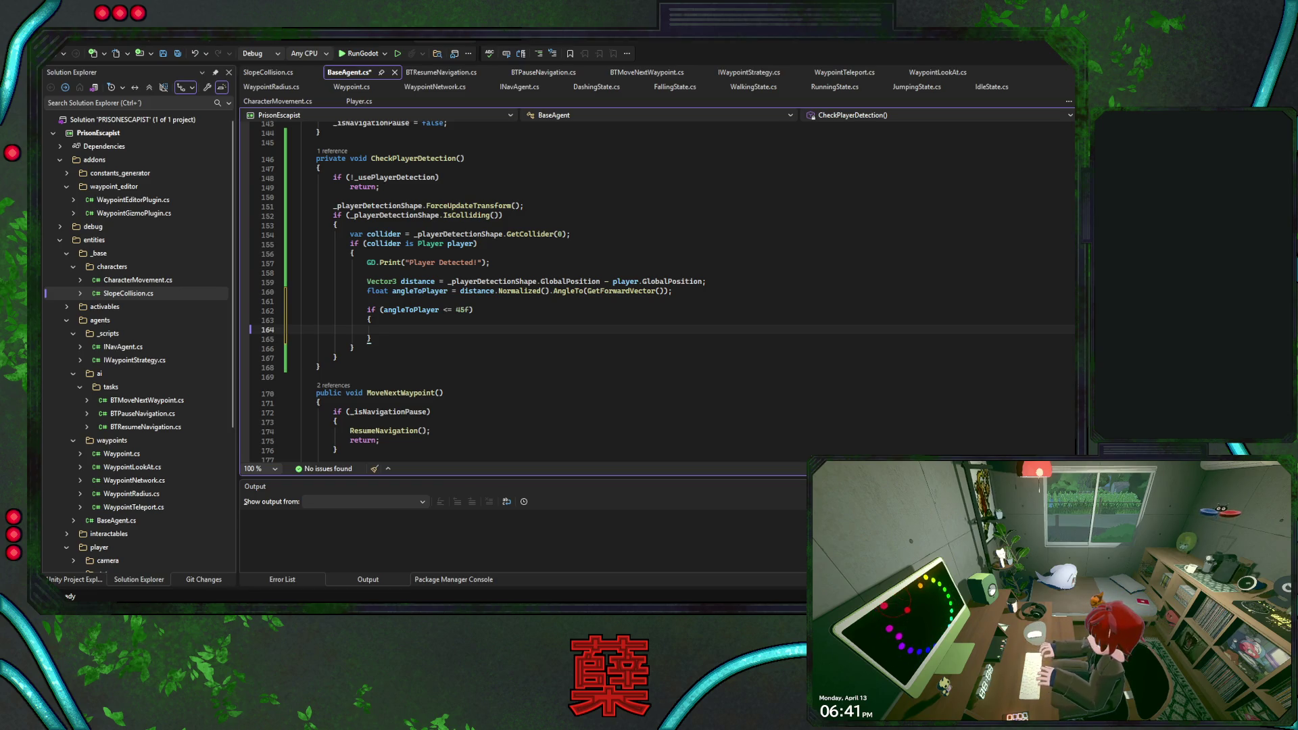
- Change the angle threshold from 45f to Mathf.DegToRad(45f) to compare in radians
double_click(458, 310)
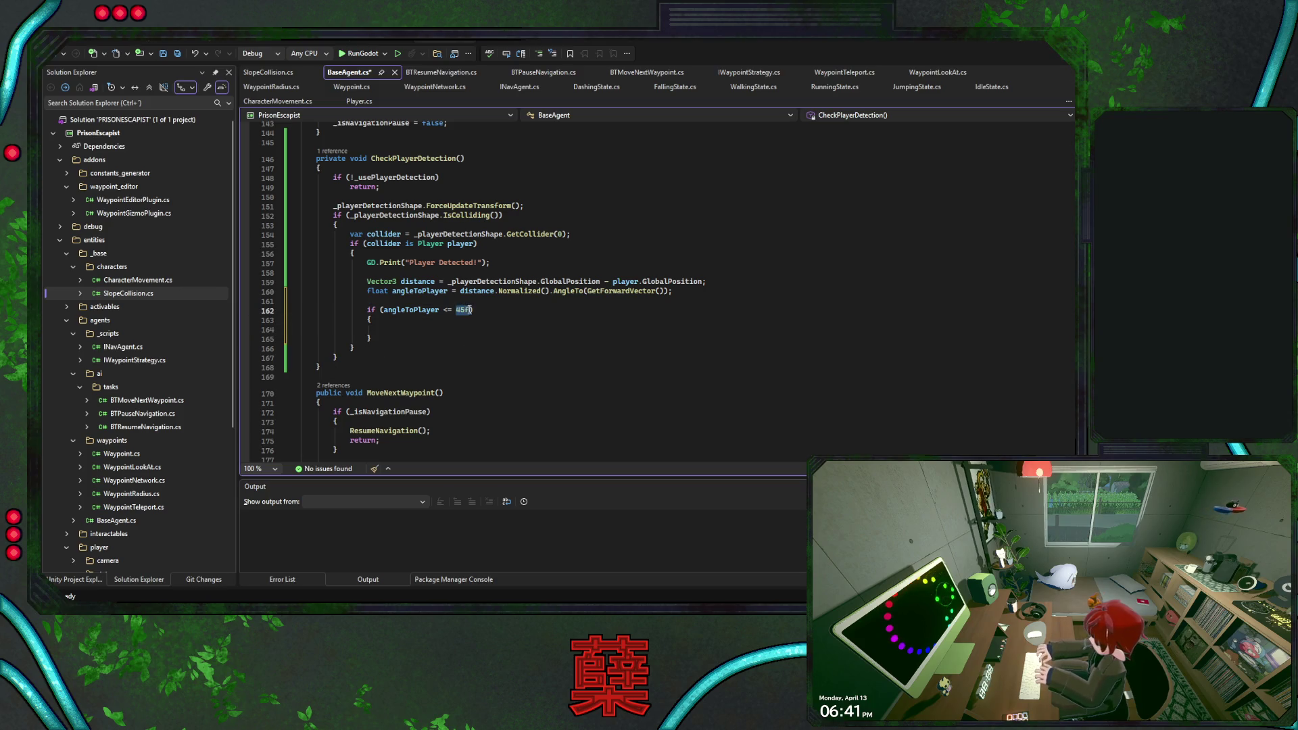
text(Ma)
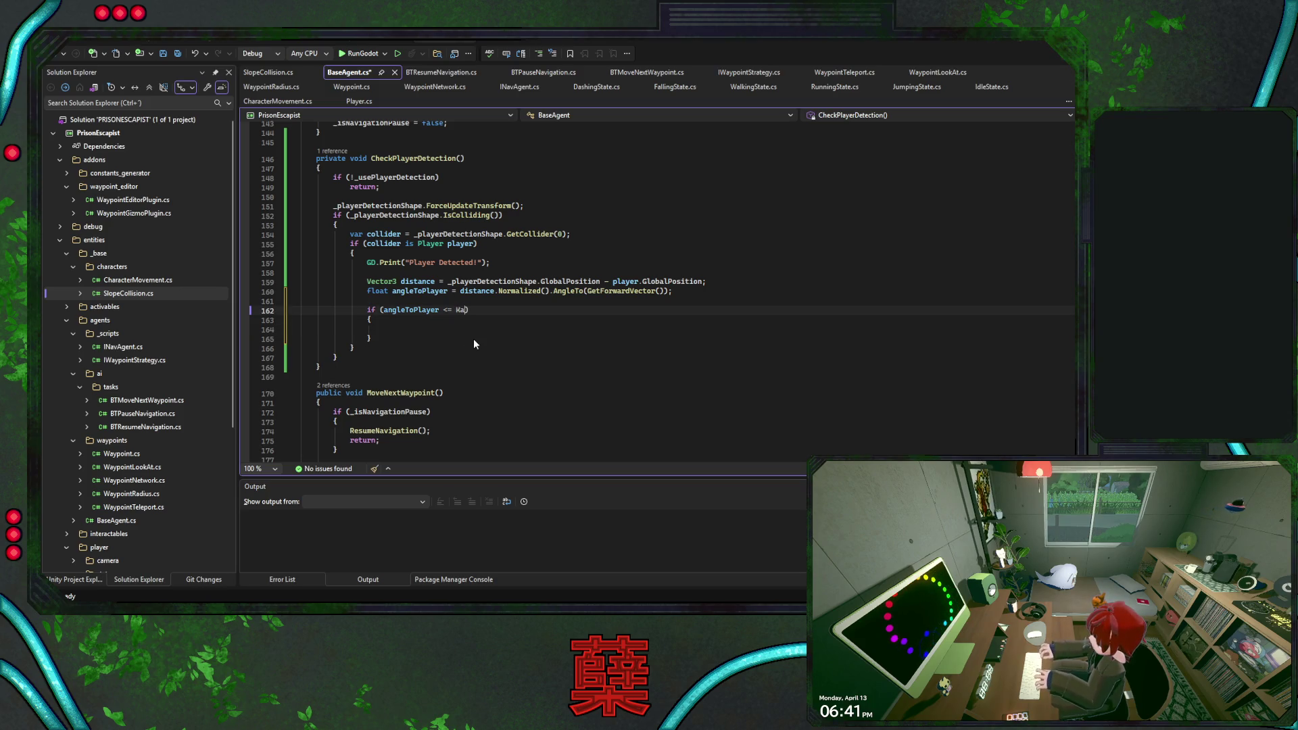
text(t)
text(g)
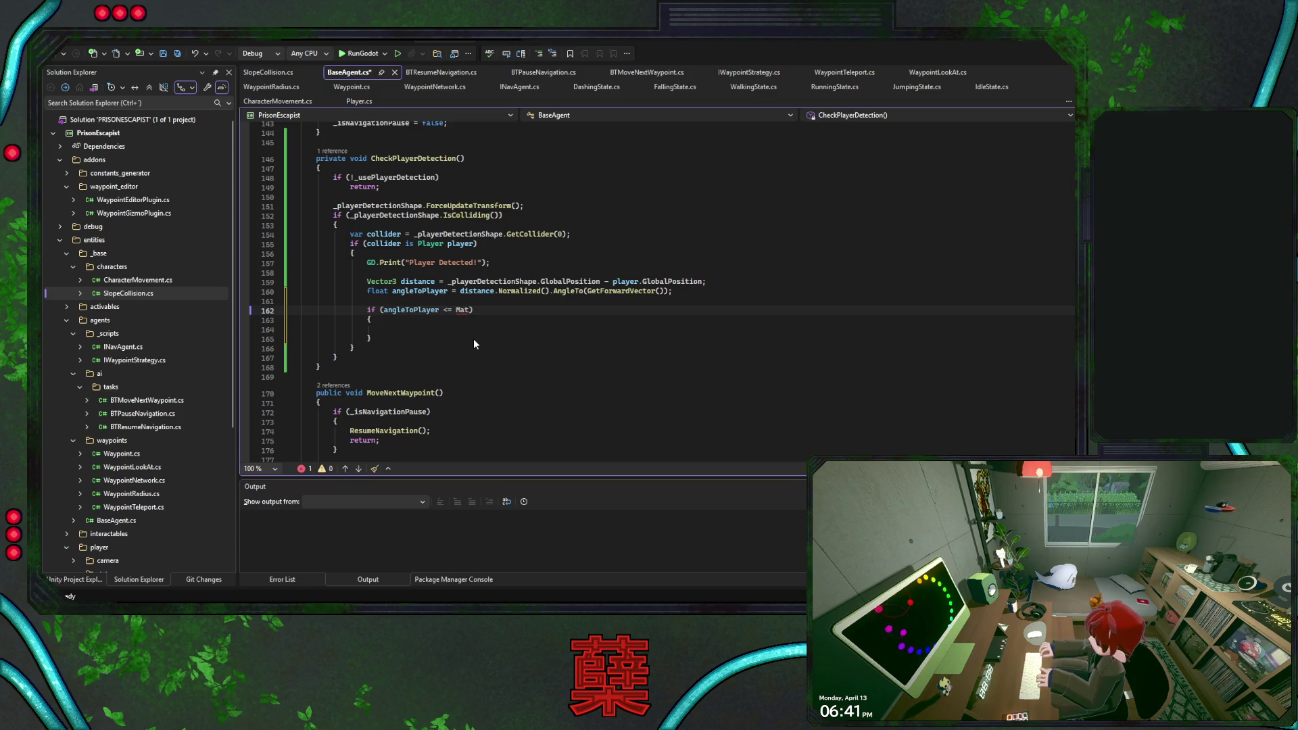
key(BackSpace)
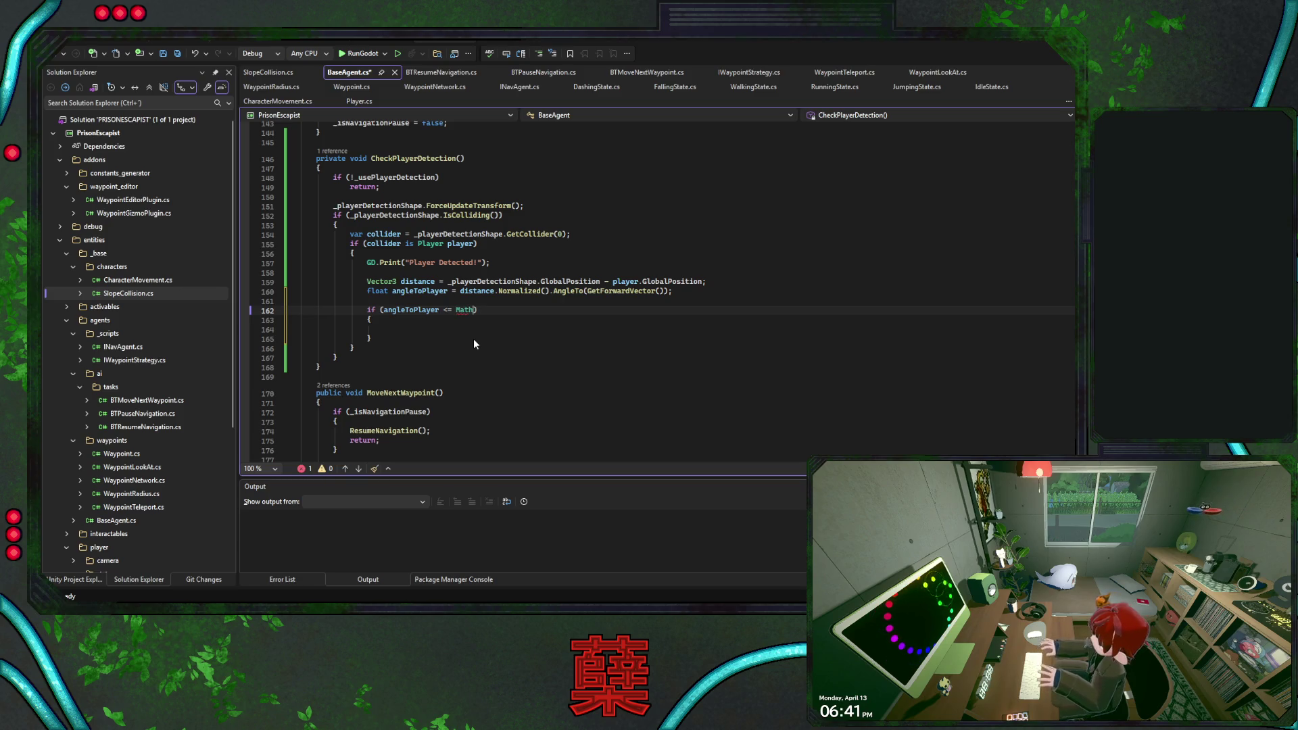
text(hf)
text(.de)
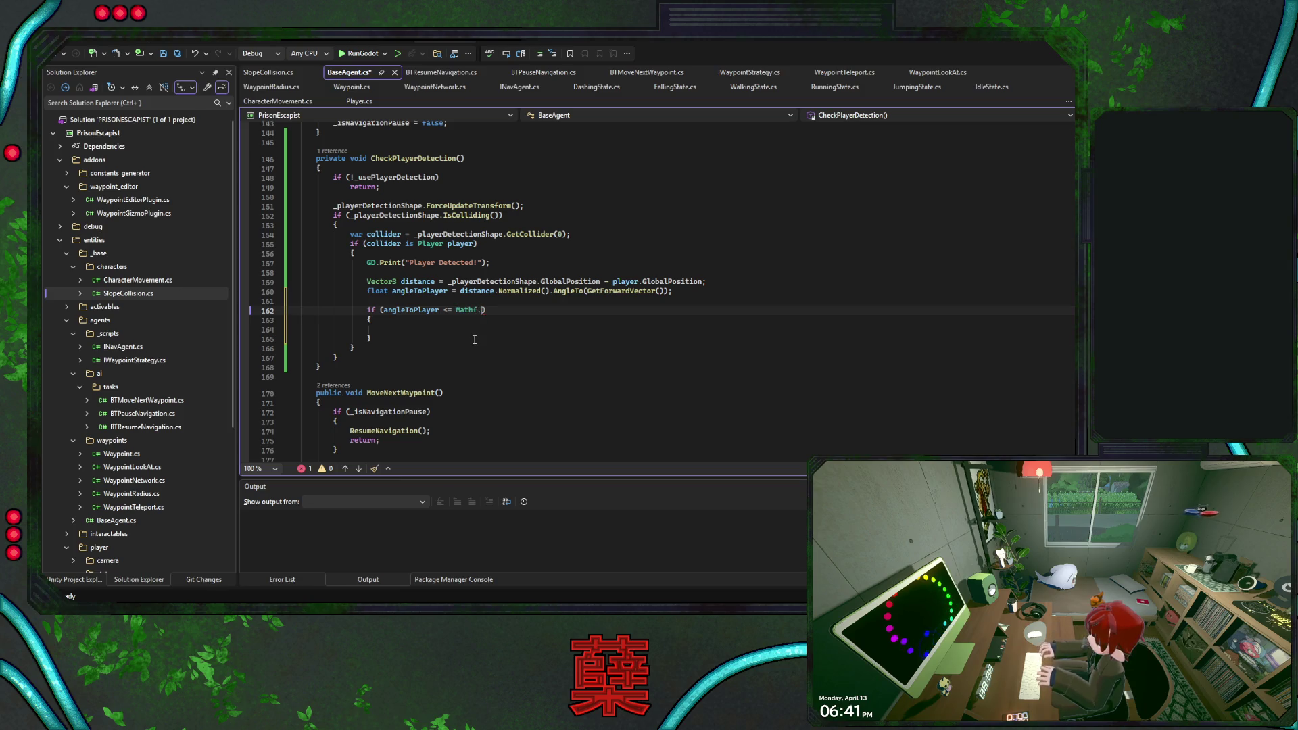
text((45f))
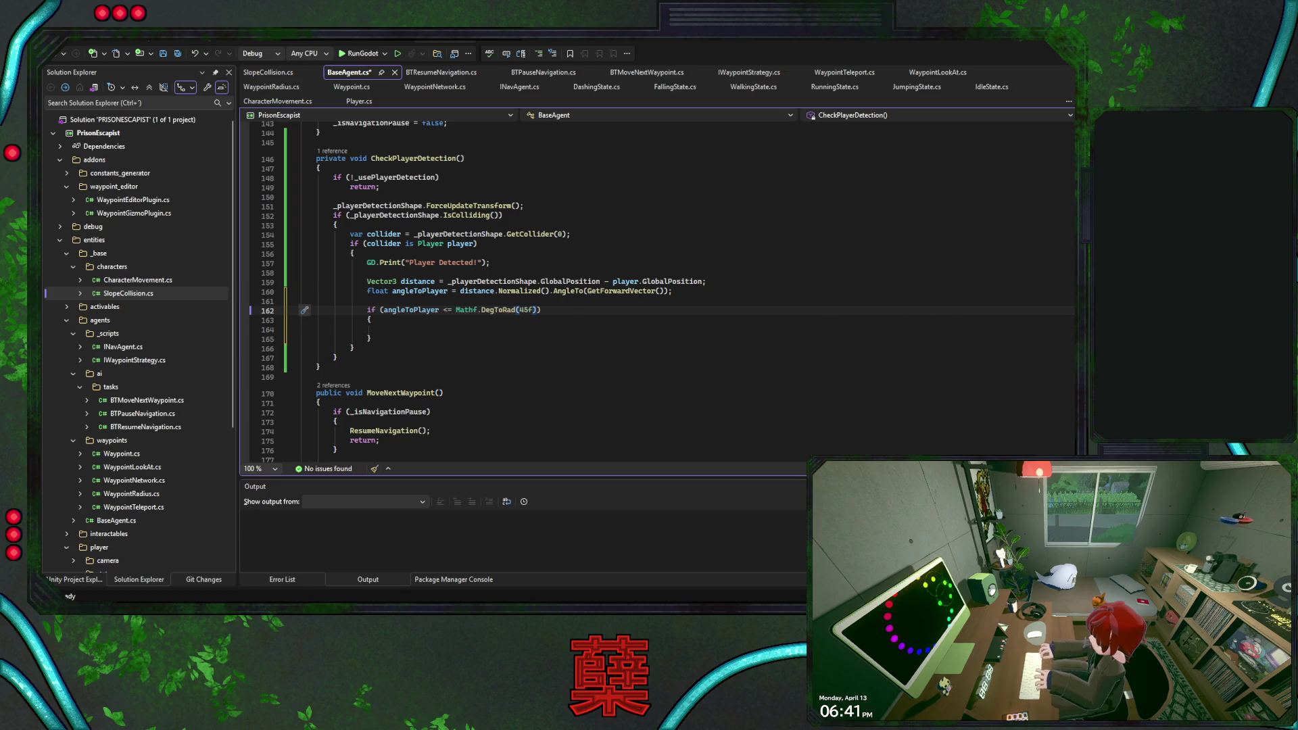
scroll(1069, 205, up, 20)
scroll(1070, 195, up, 5)
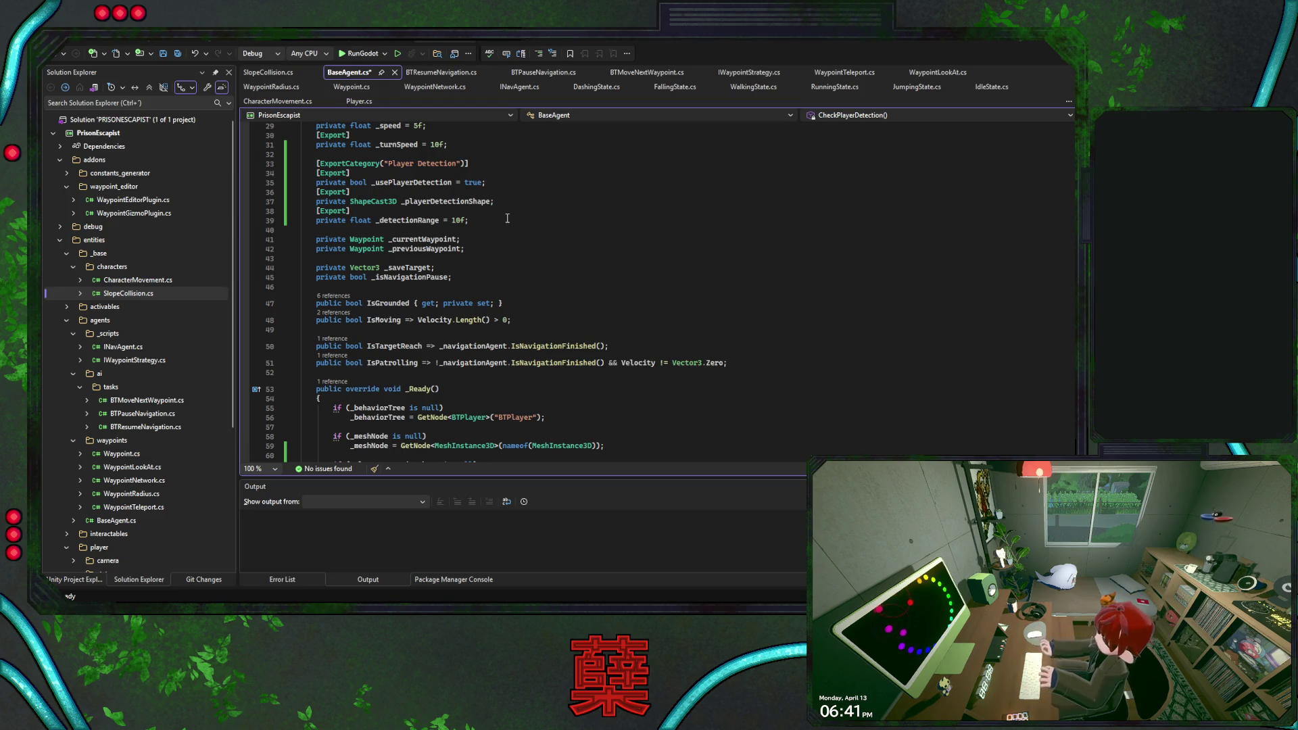
- Duplicate the exported _detectionRange field as _fowAngle with a 45f default
scroll(507, 223, up, 1)
drag(487, 249, 514, 233)
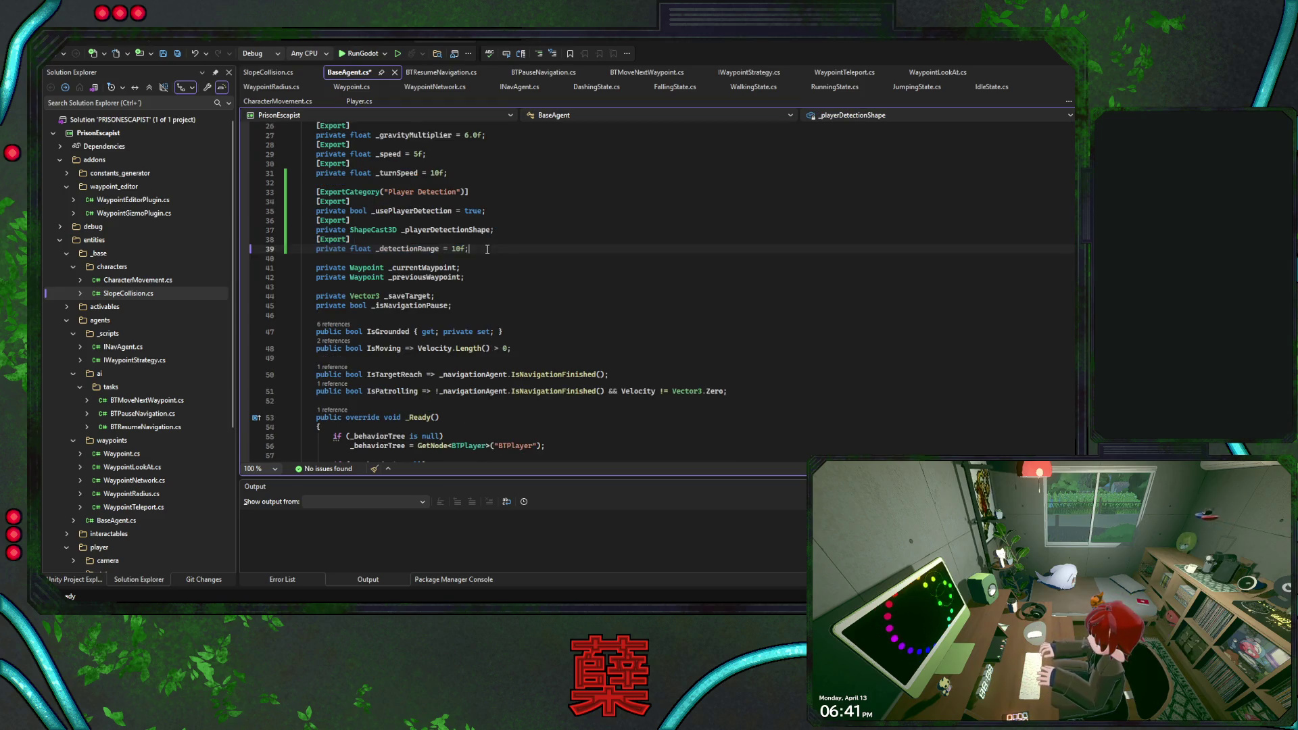
key(ctrl+d)
double_click(391, 268)
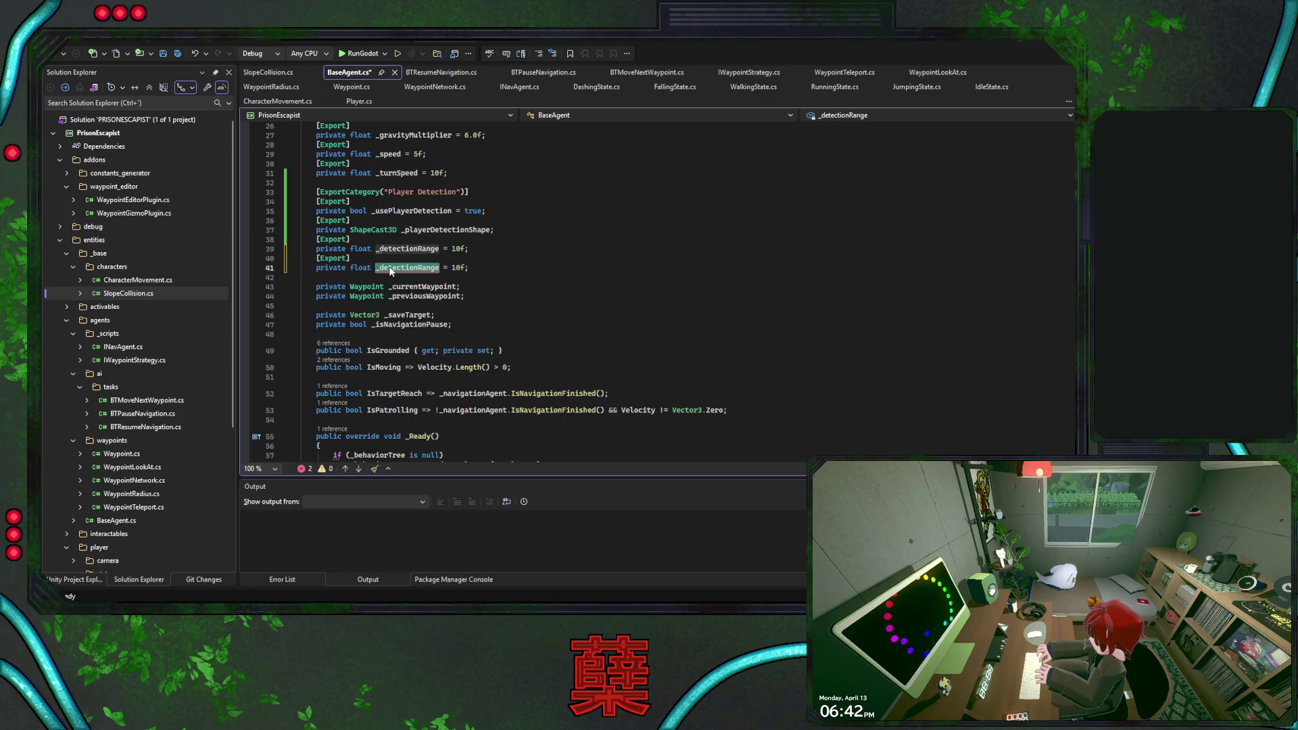
text(_fov)
text(Radius)
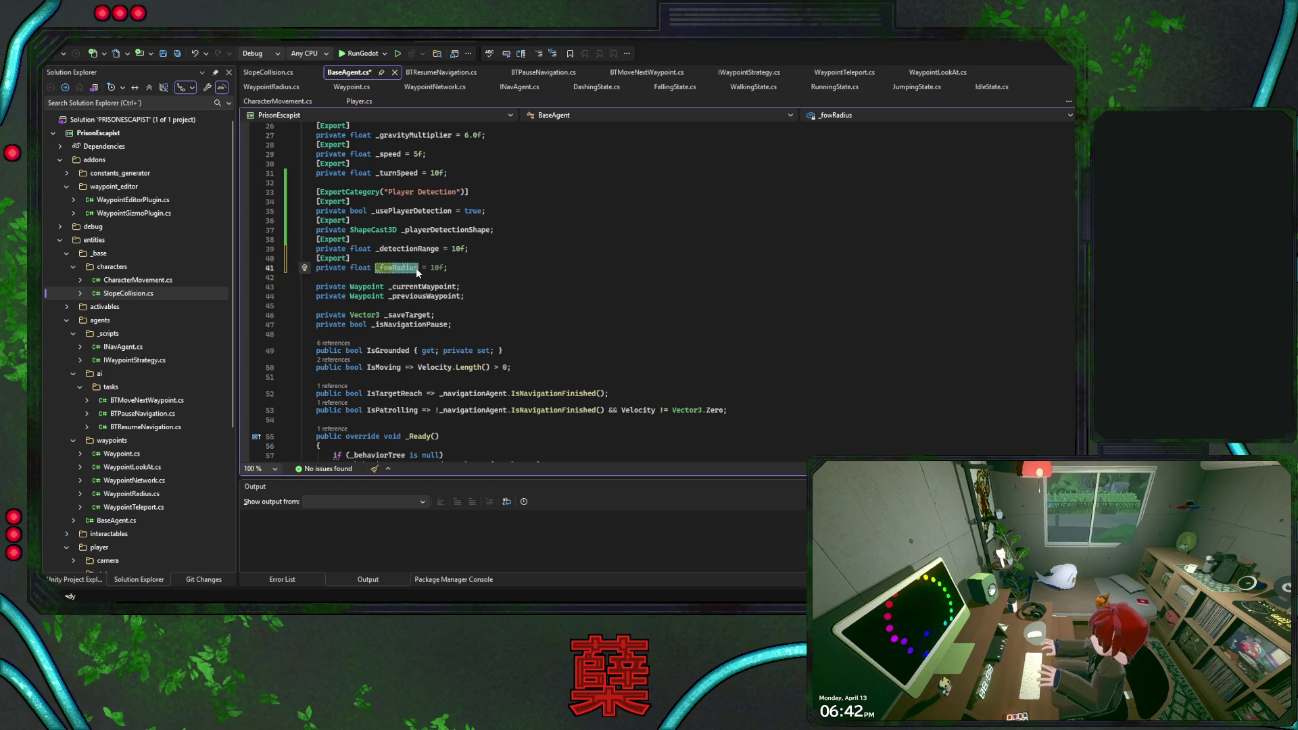
key(BackSpace)
key(BackSpace)
key(BackSpace)
text(Angle)
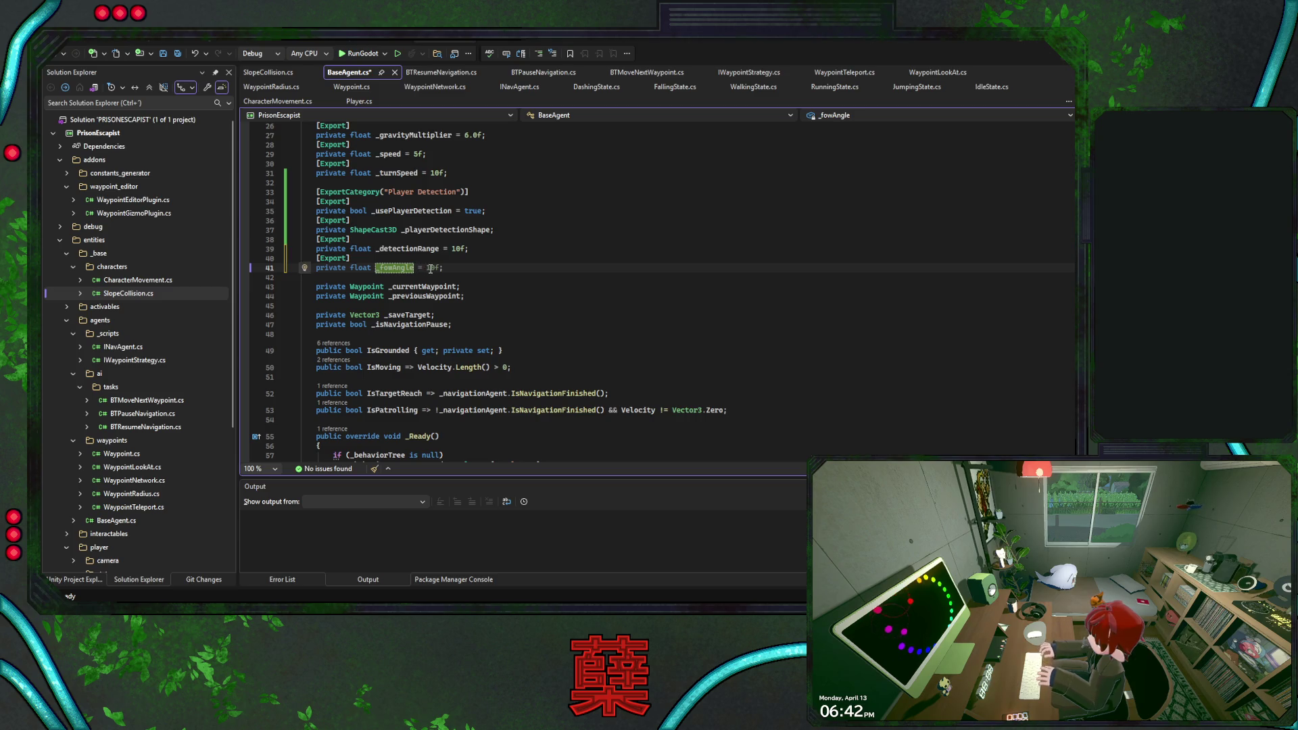
double_click(430, 268)
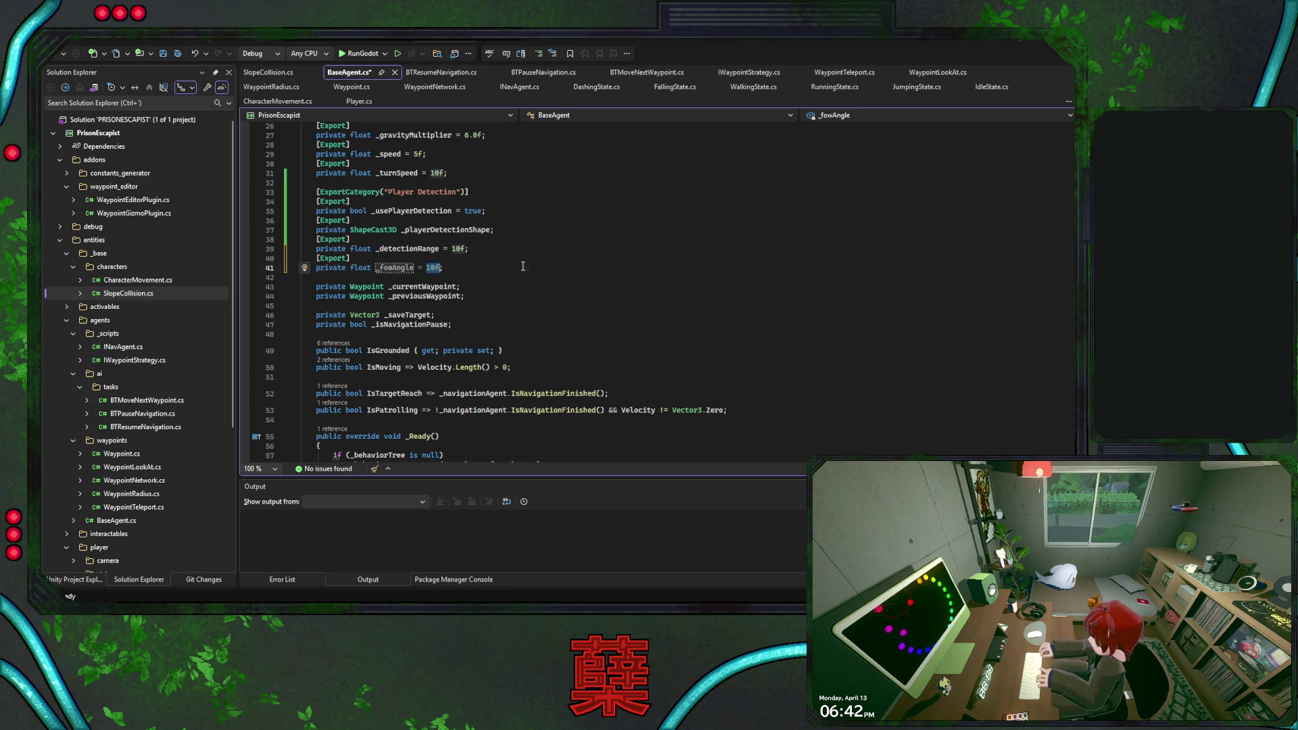
text(45f)
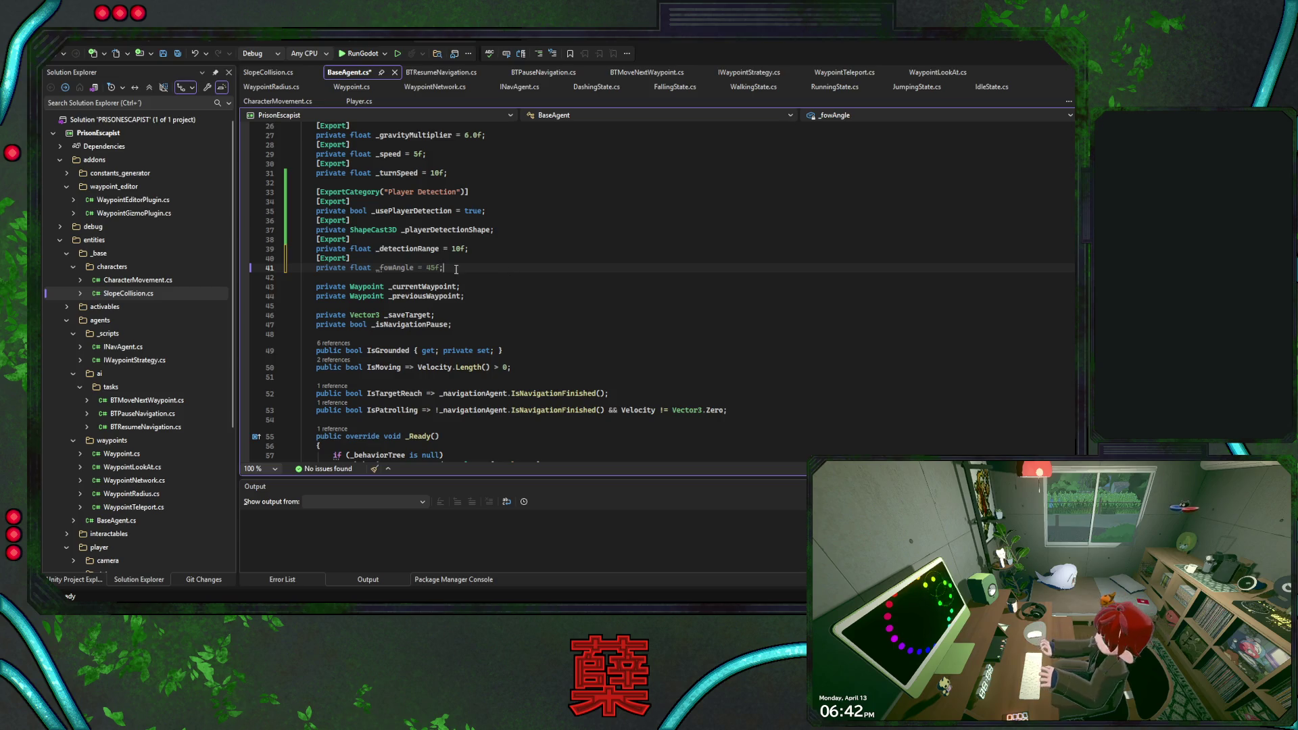
- Replace the hardcoded 45f in the angle check with Mathf.DegToRad(_fowAngle)
double_click(404, 268)
scroll(775, 303, down, 20)
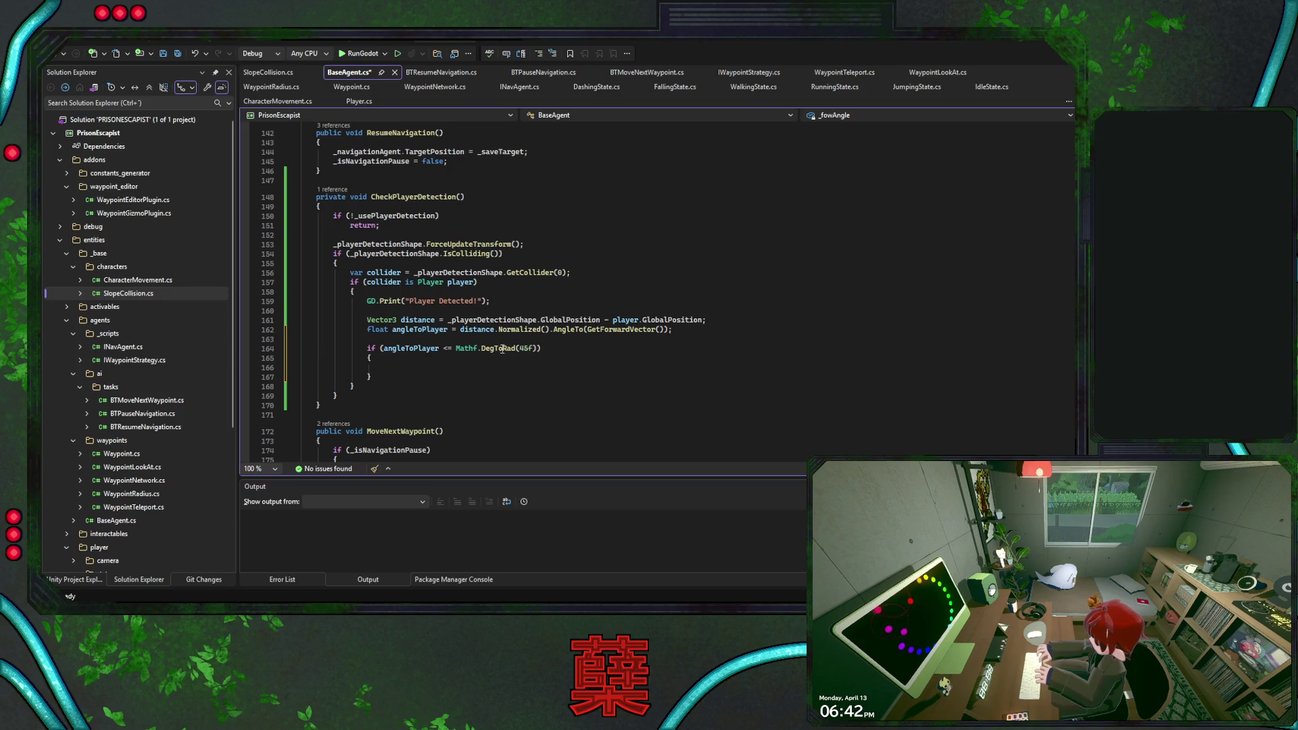
scroll(502, 349, down, 1)
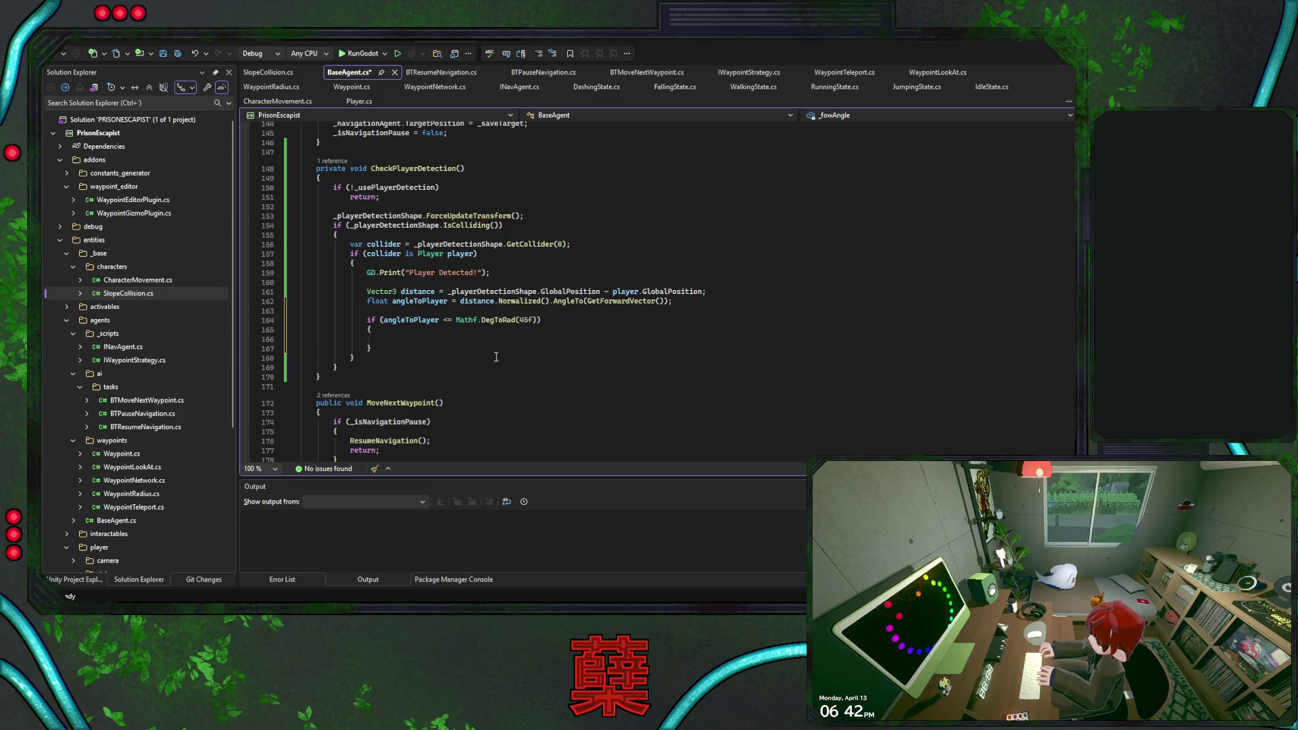
double_click(526, 321)
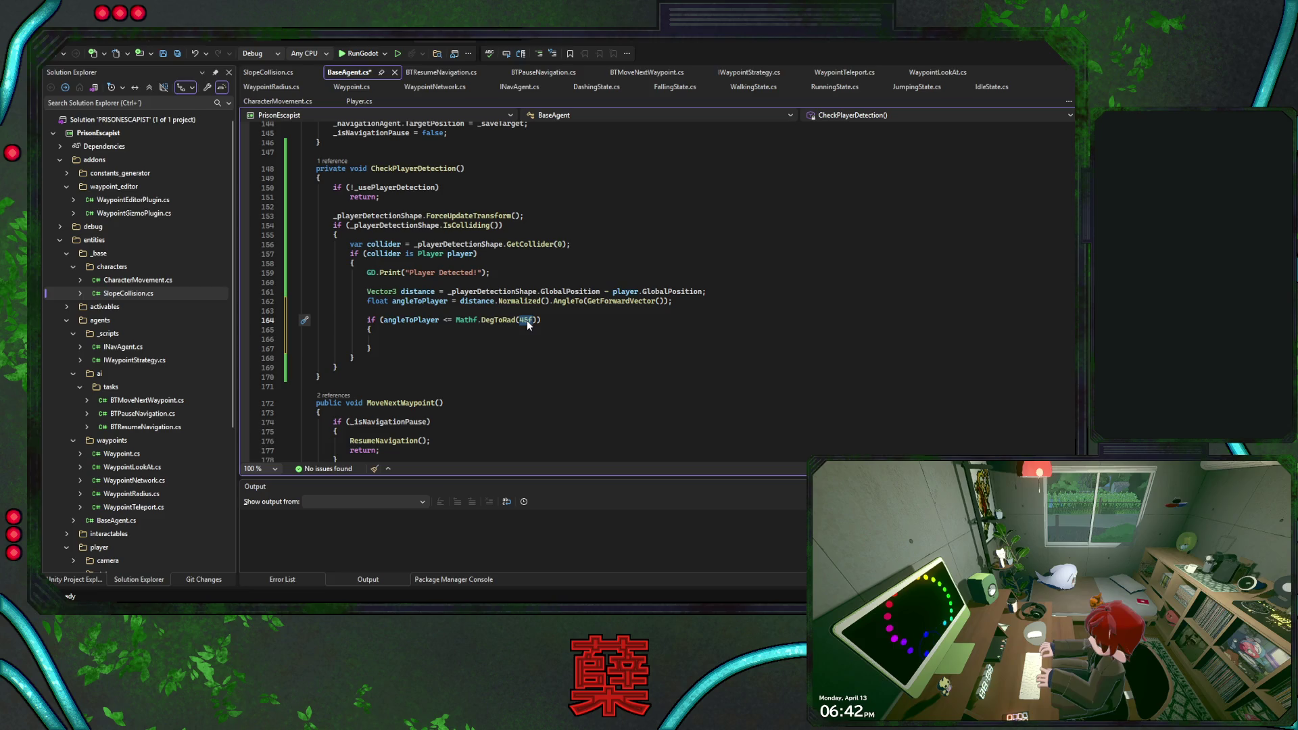
text(_)
key(Tab)
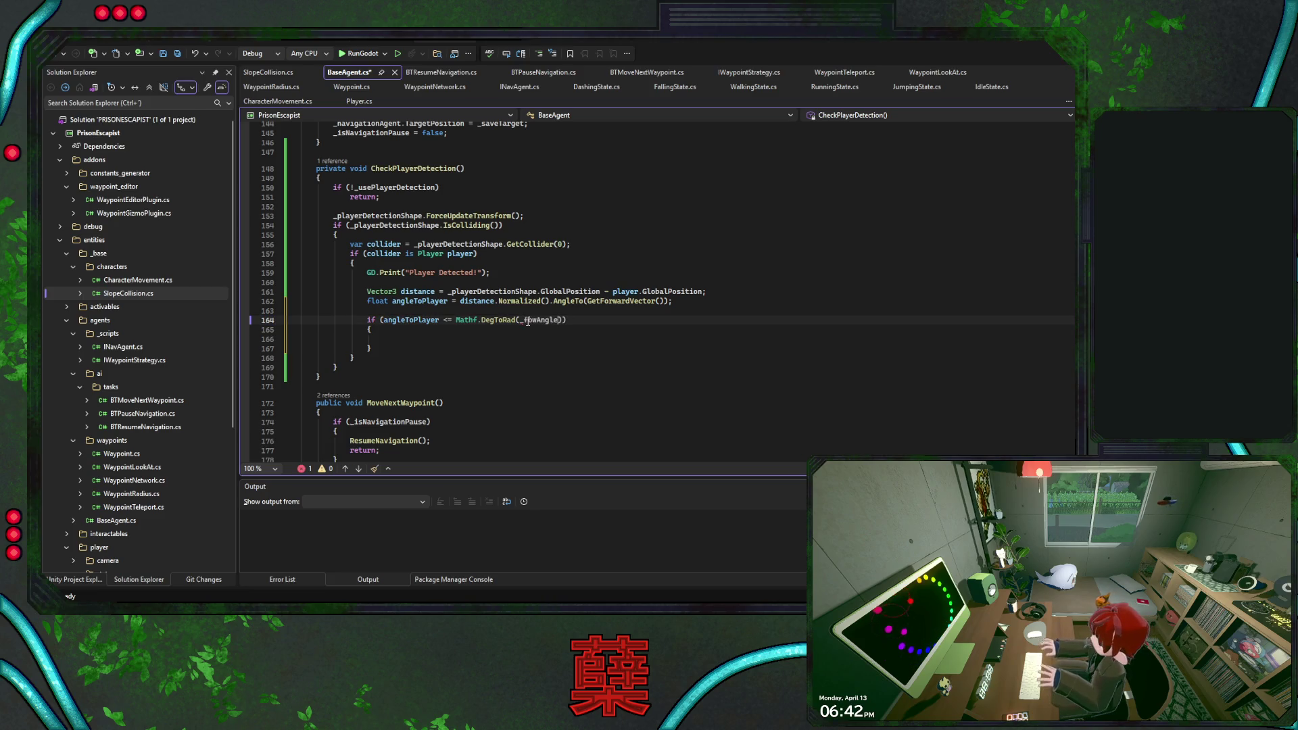
click(523, 339)
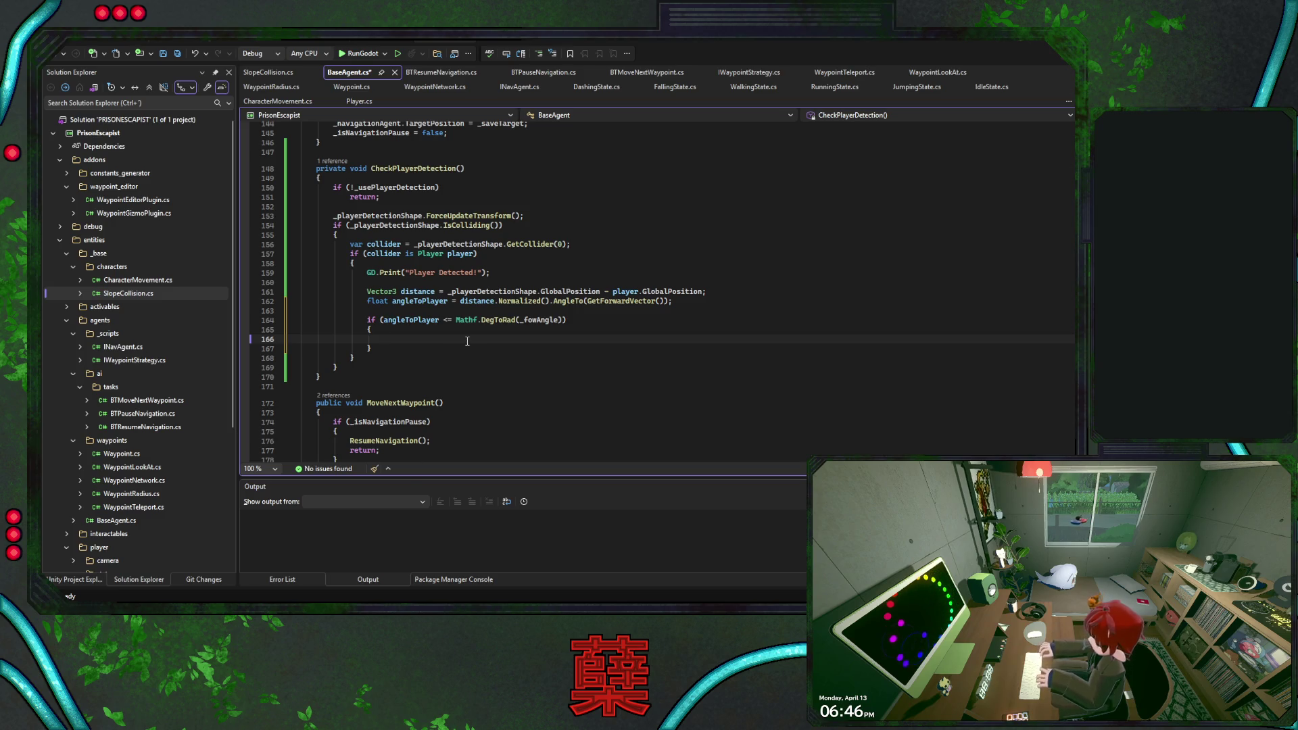
- Move the 'Player Detected!' print line inside the angle-to-player check and remove the leftover blank line
triple_click(493, 272)
key(ctrl+c)
key(Delete)
click(421, 320)
key(Return)
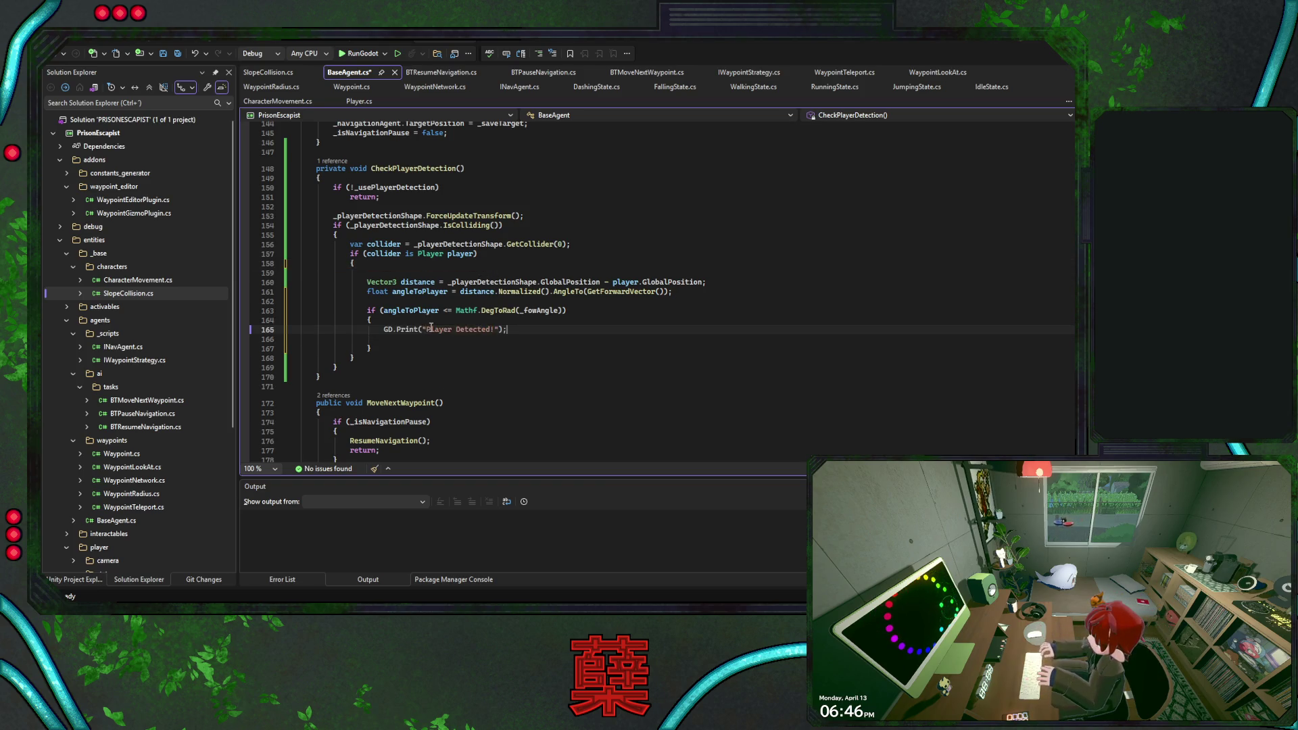
key(ctrl+v)
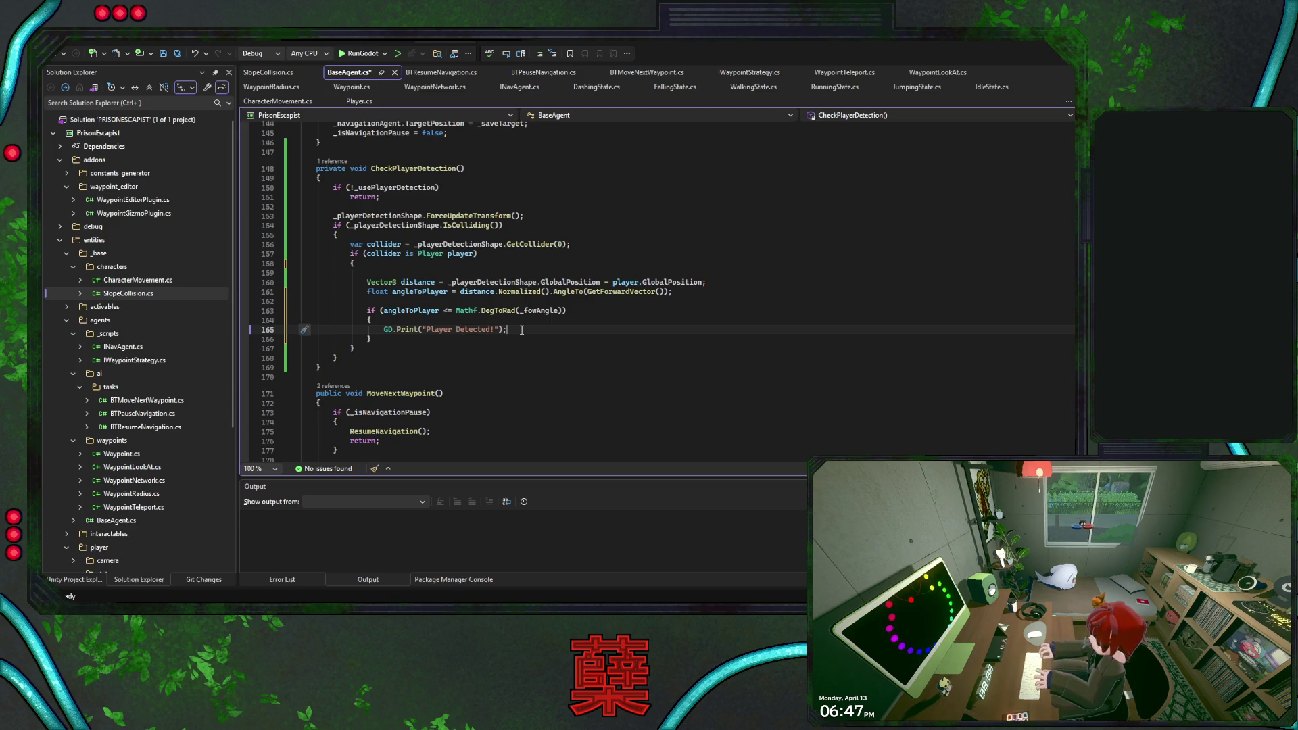
click(515, 266)
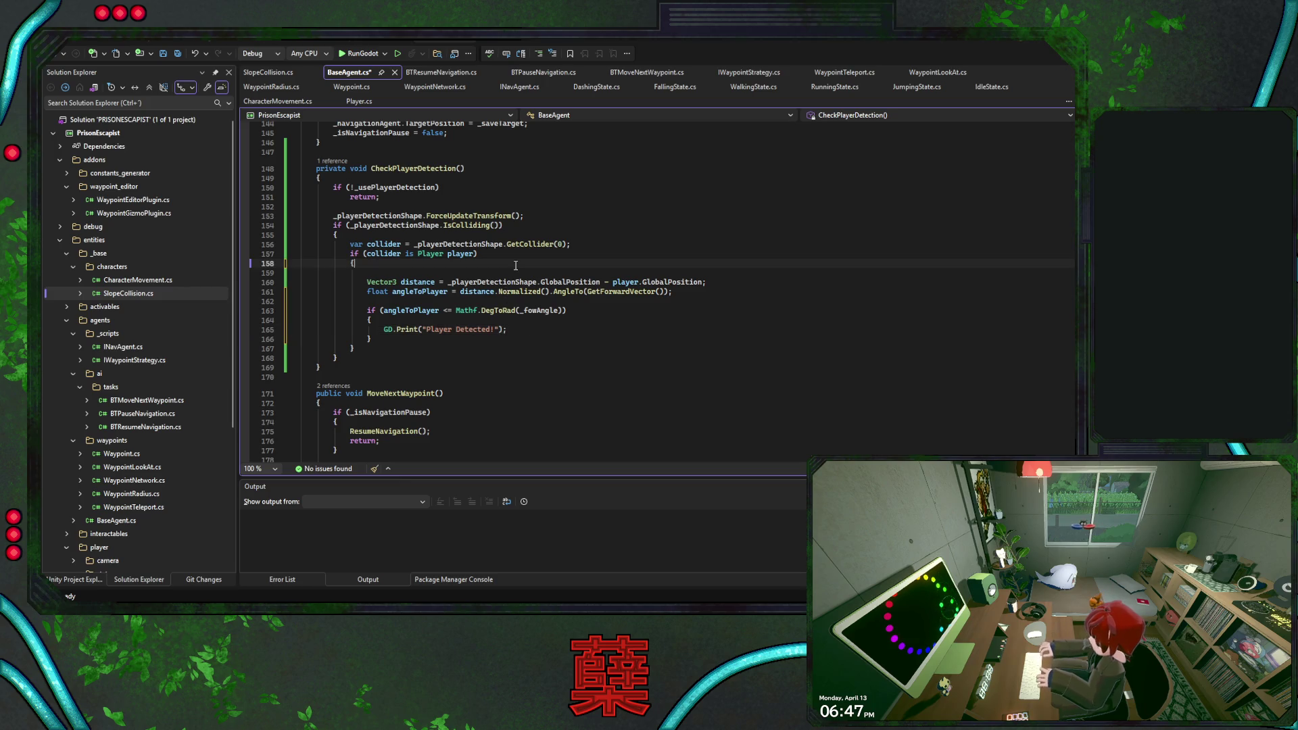
key(Delete)
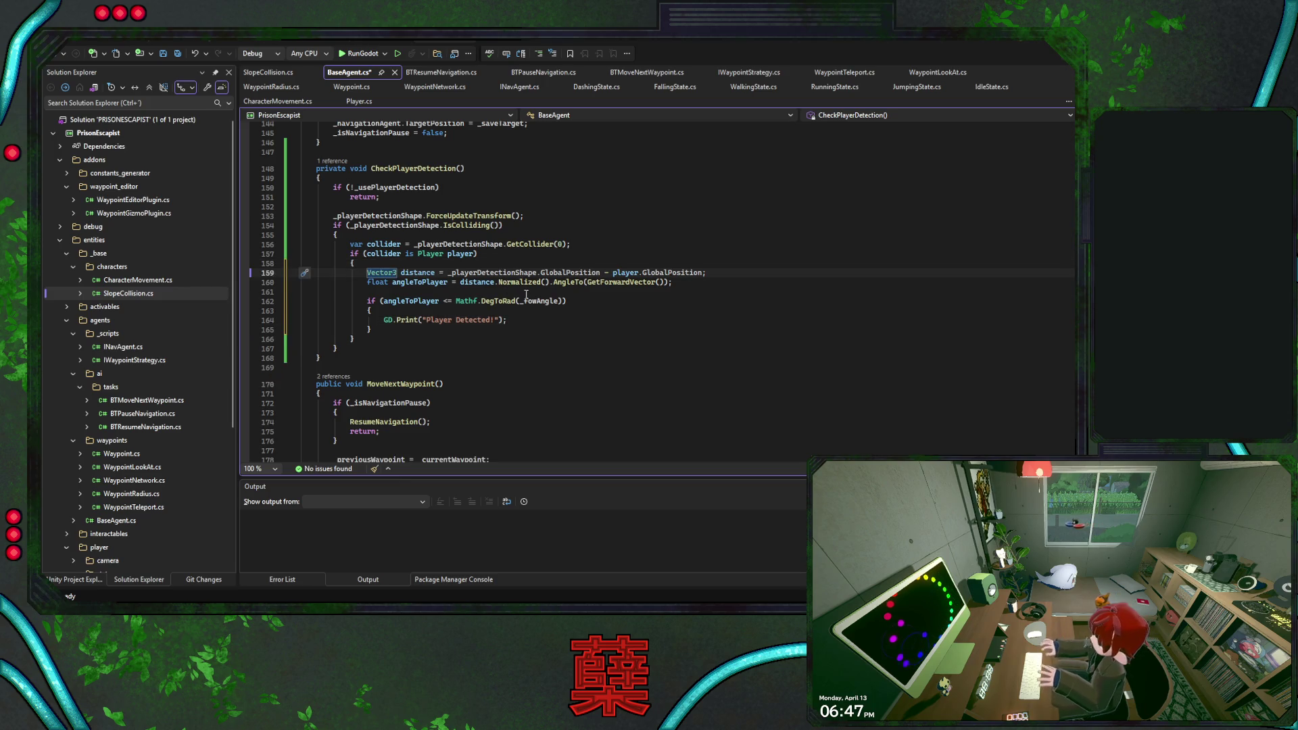
key(Down)
key(Down)
key(Down)
key(End)
- Add a CheckPlayerDetection(); call to _Process, save BaseAgent.cs, and return to Godot
click(419, 168)
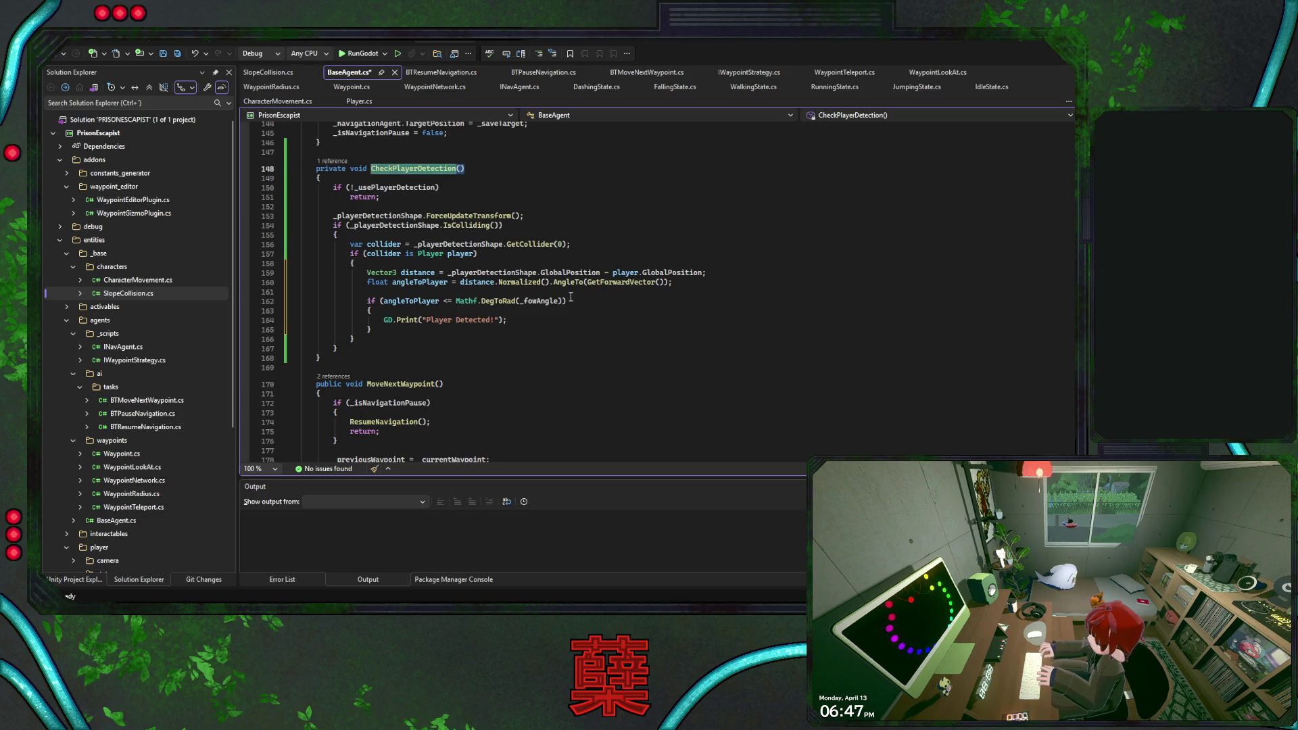
scroll(569, 297, up, 11)
scroll(568, 296, up, 11)
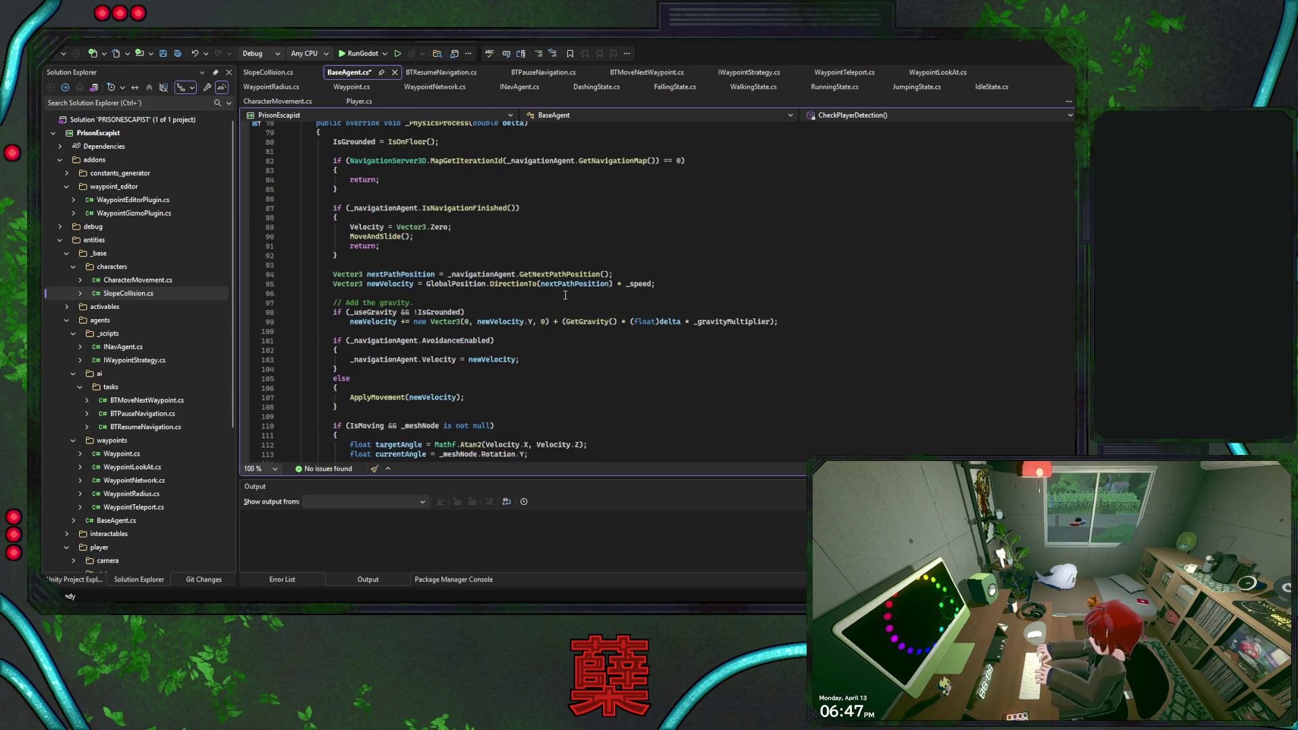
scroll(566, 295, up, 4)
click(488, 229)
key(ctrl+v)
text(())
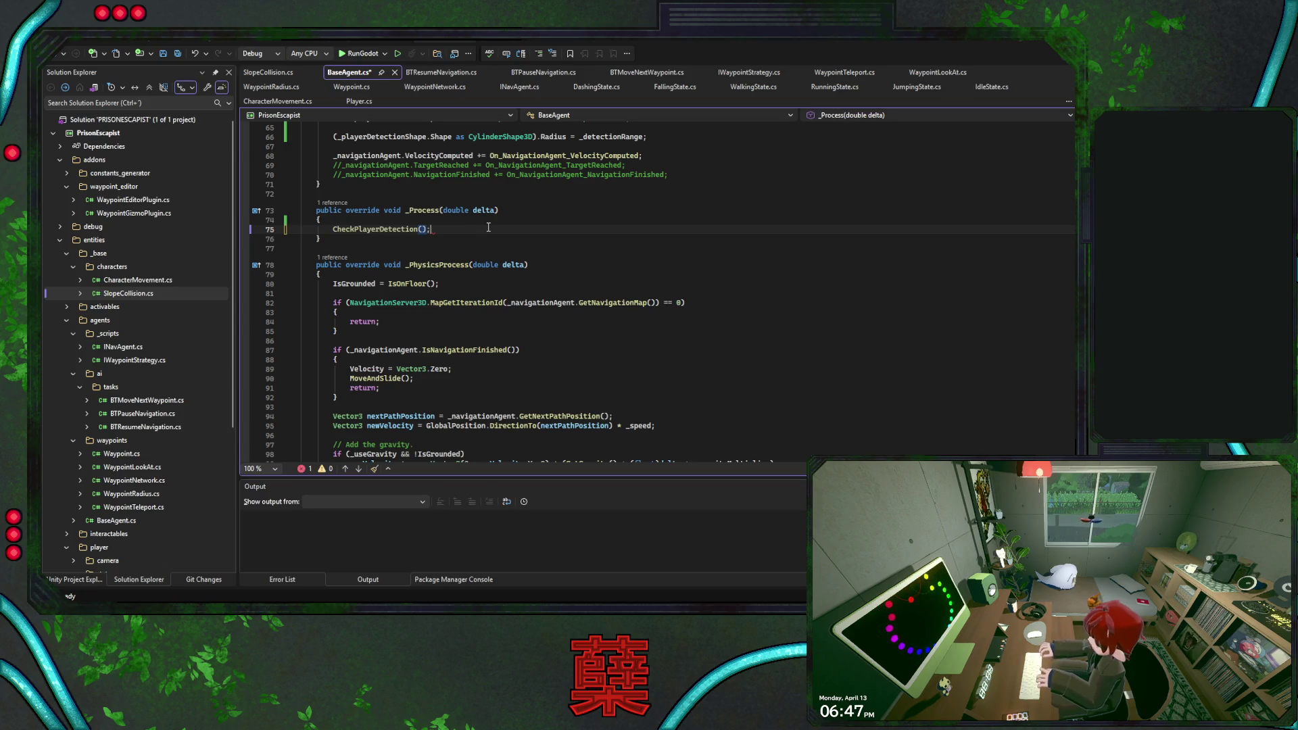
text(;)
key(ctrl+s)
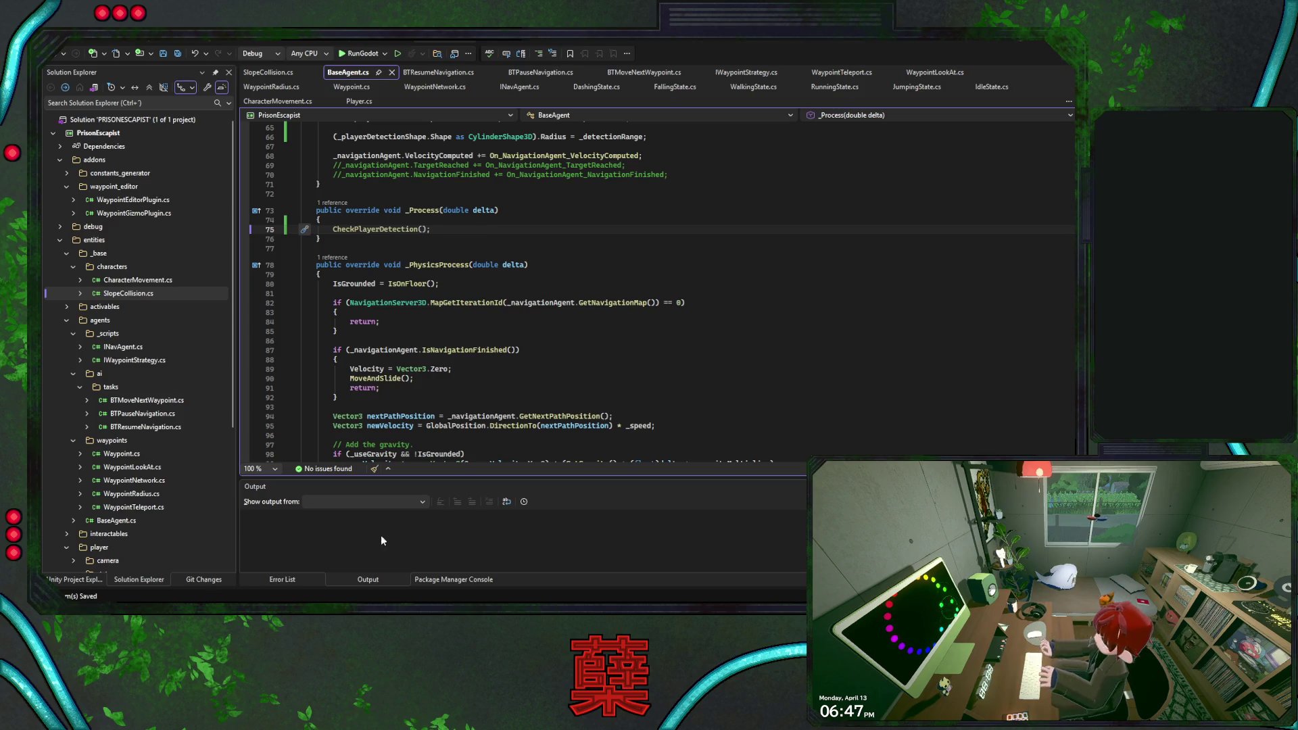
key(alt+Tab)
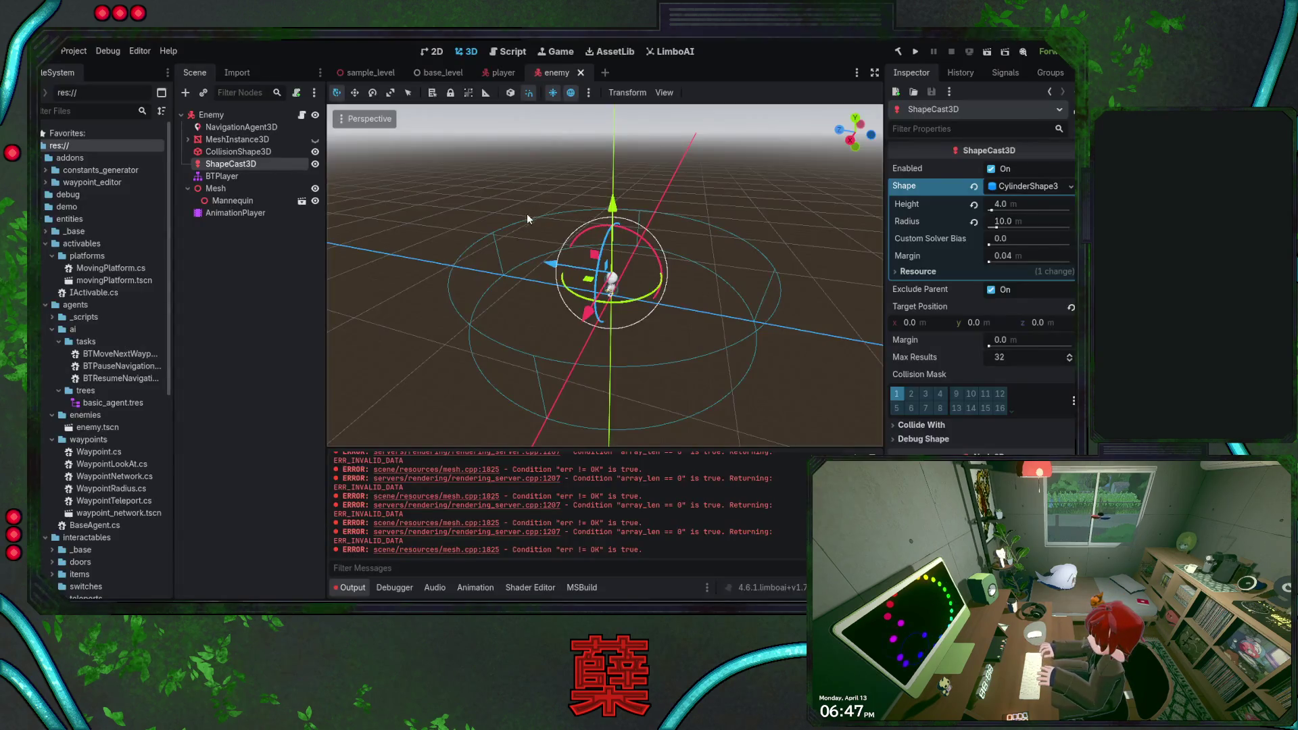
- Rebuild the C# project with Enemy selected, then assign ShapeCast3D as its player detection shape
click(223, 115)
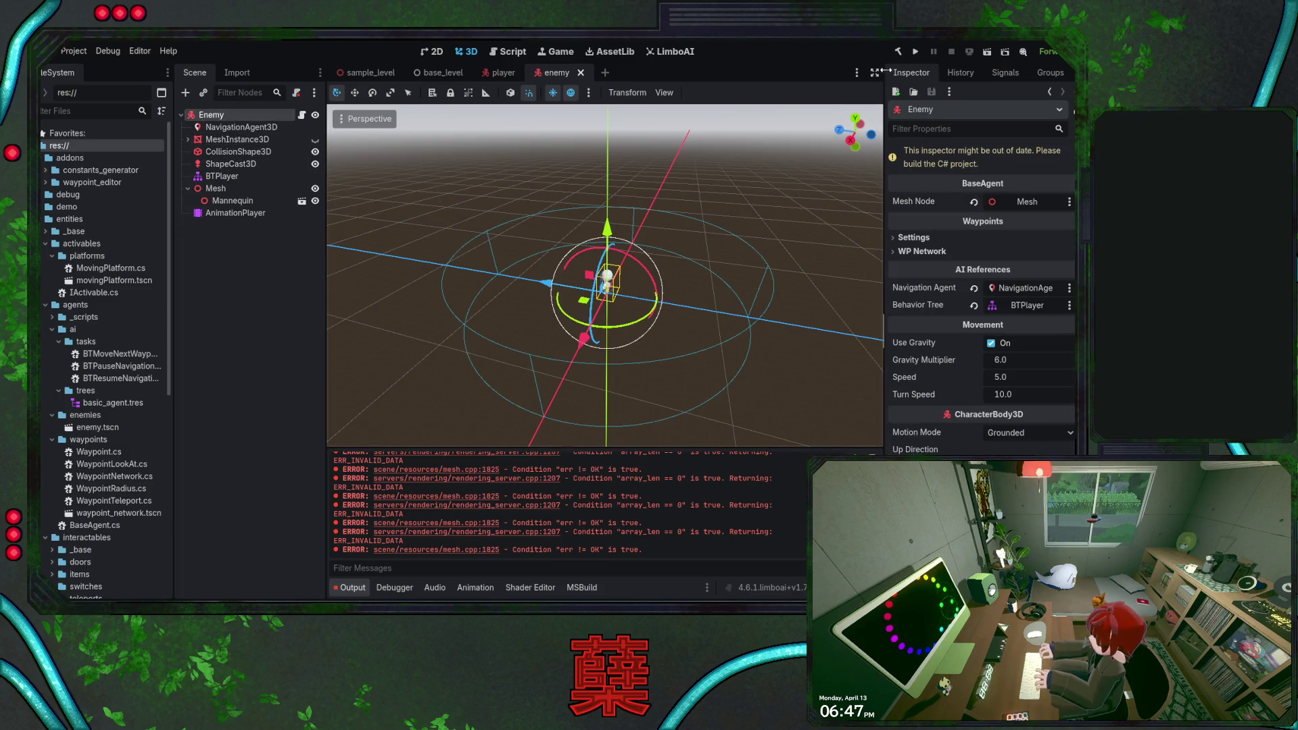
click(898, 51)
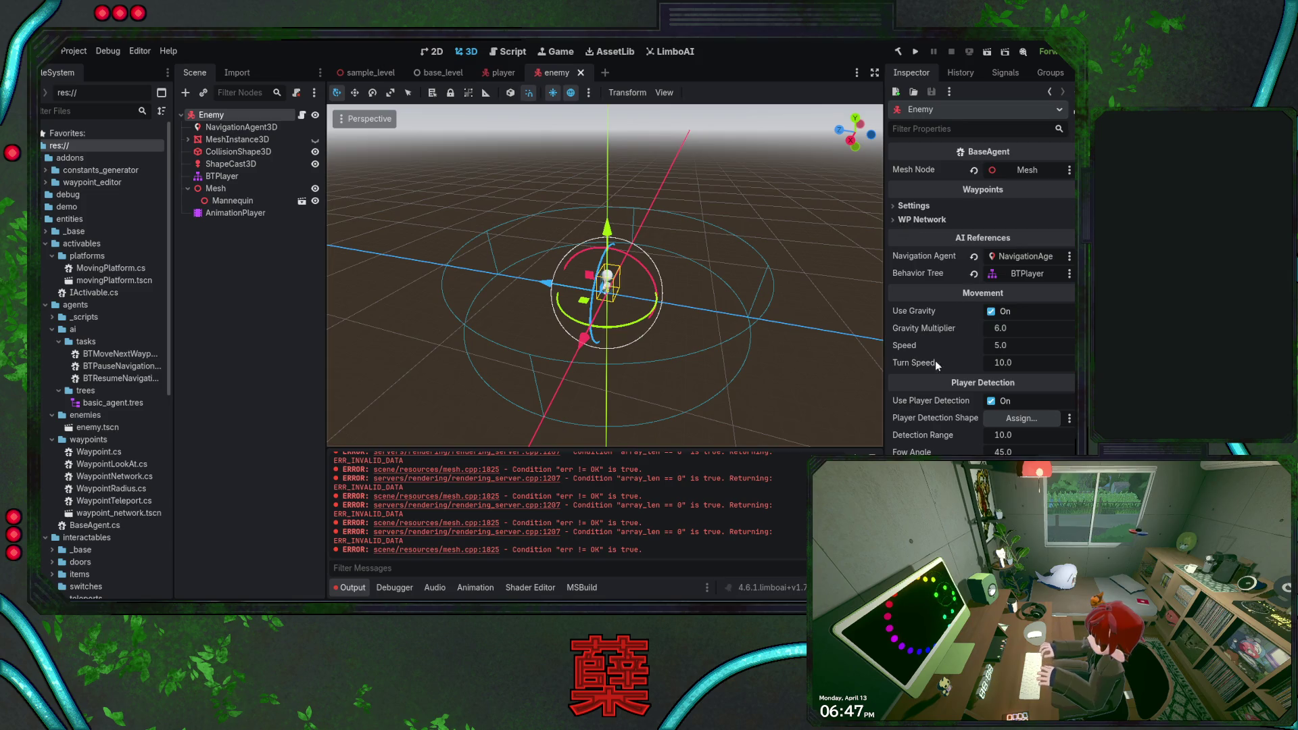
mouse_move(230, 164)
mouse_down()
mouse_move(886, 359)
mouse_move(1021, 418)
mouse_up()
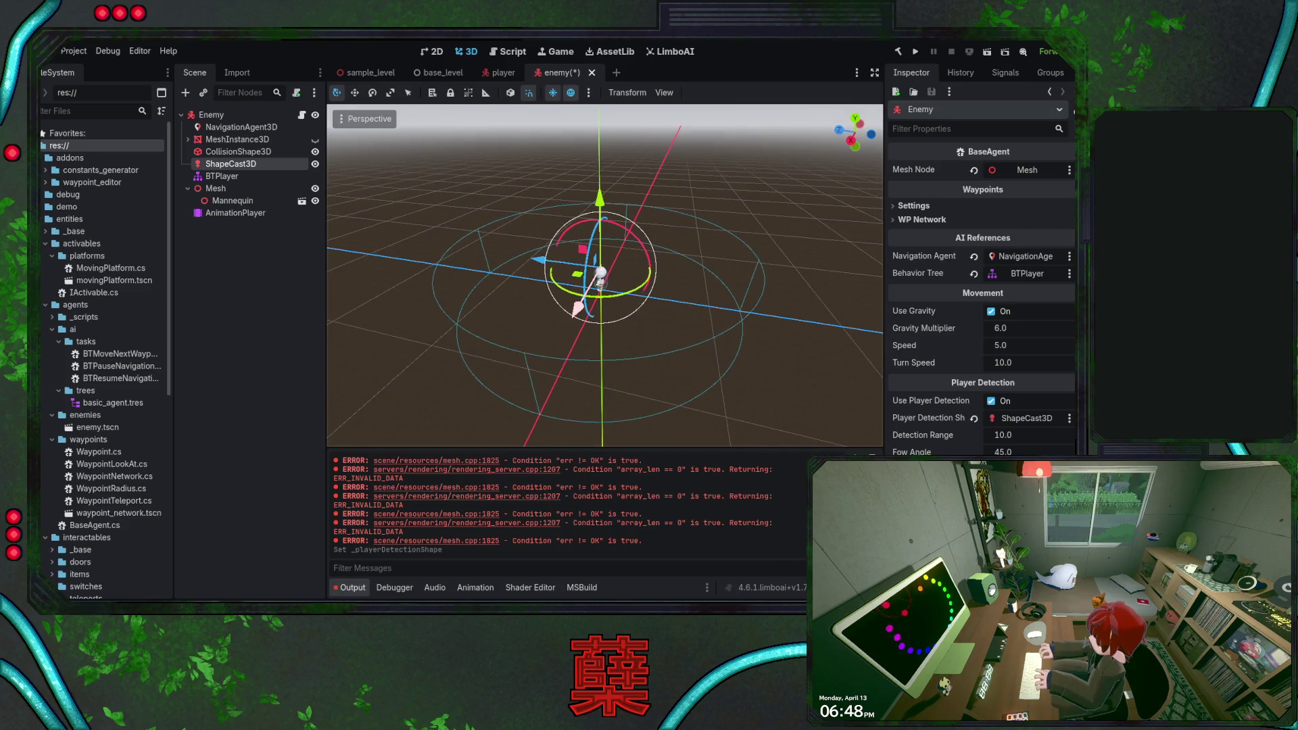
- Save the enemy scene with ShapeCast3D assigned, then move to the base_level scene tab
key(ctrl+s)
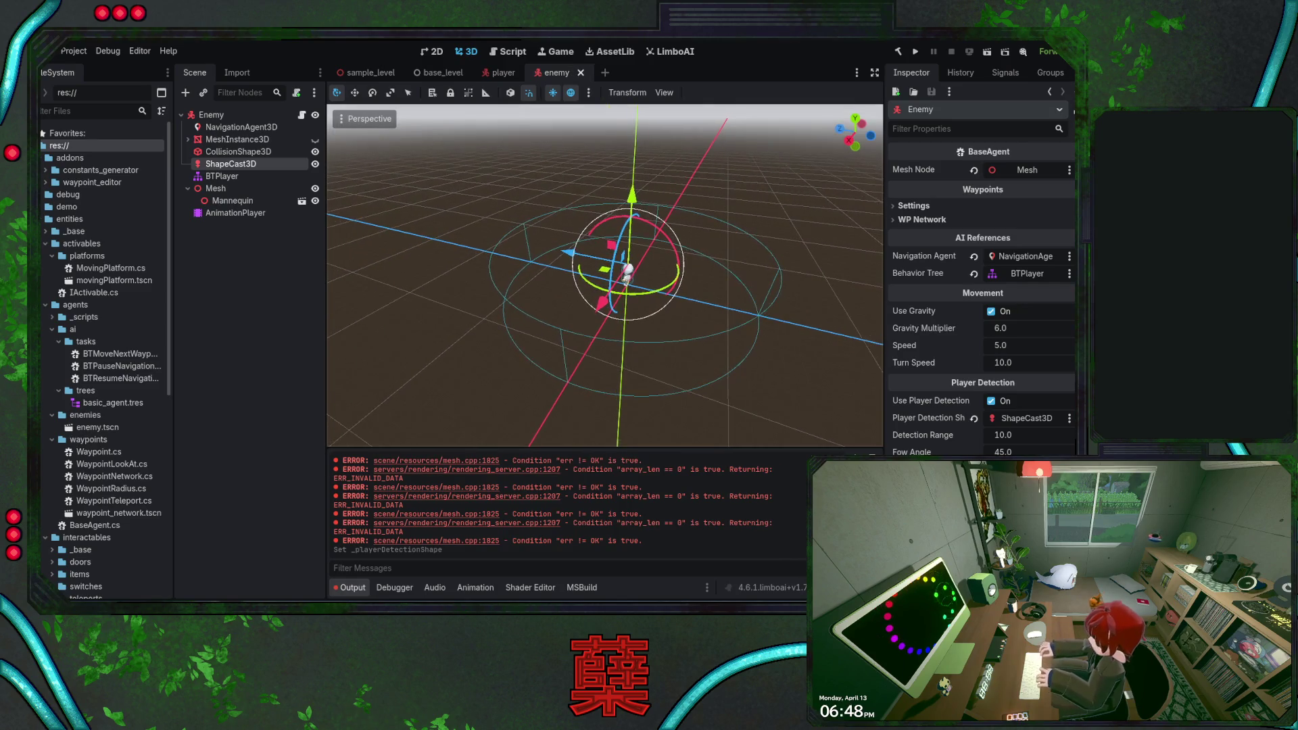
key(ctrl+s)
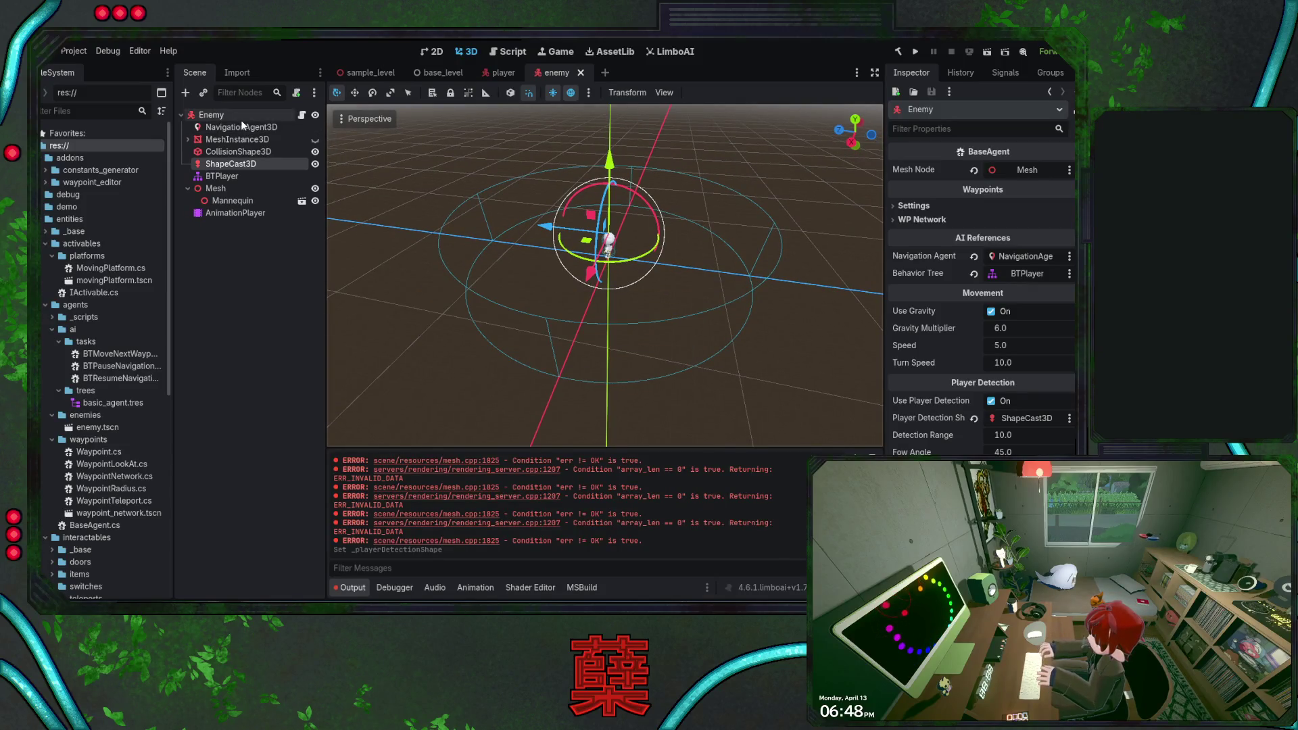
click(209, 115)
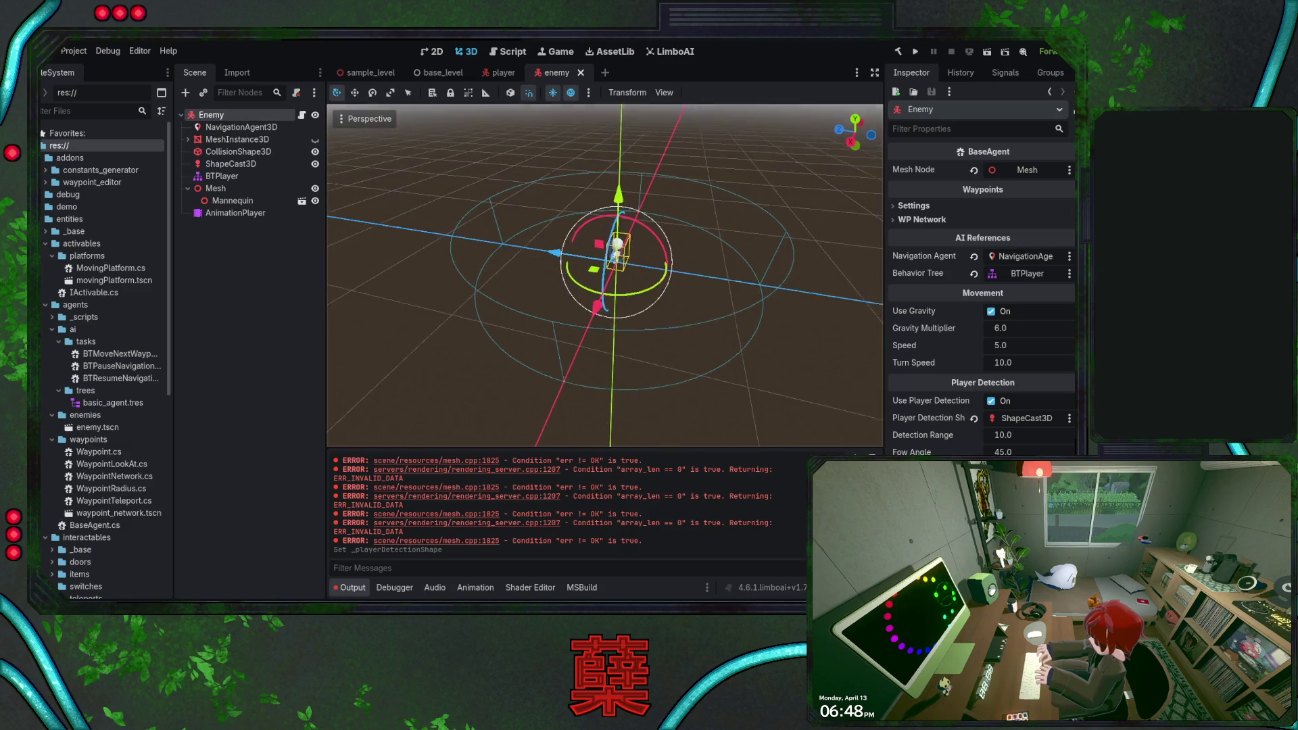
key(ctrl+s)
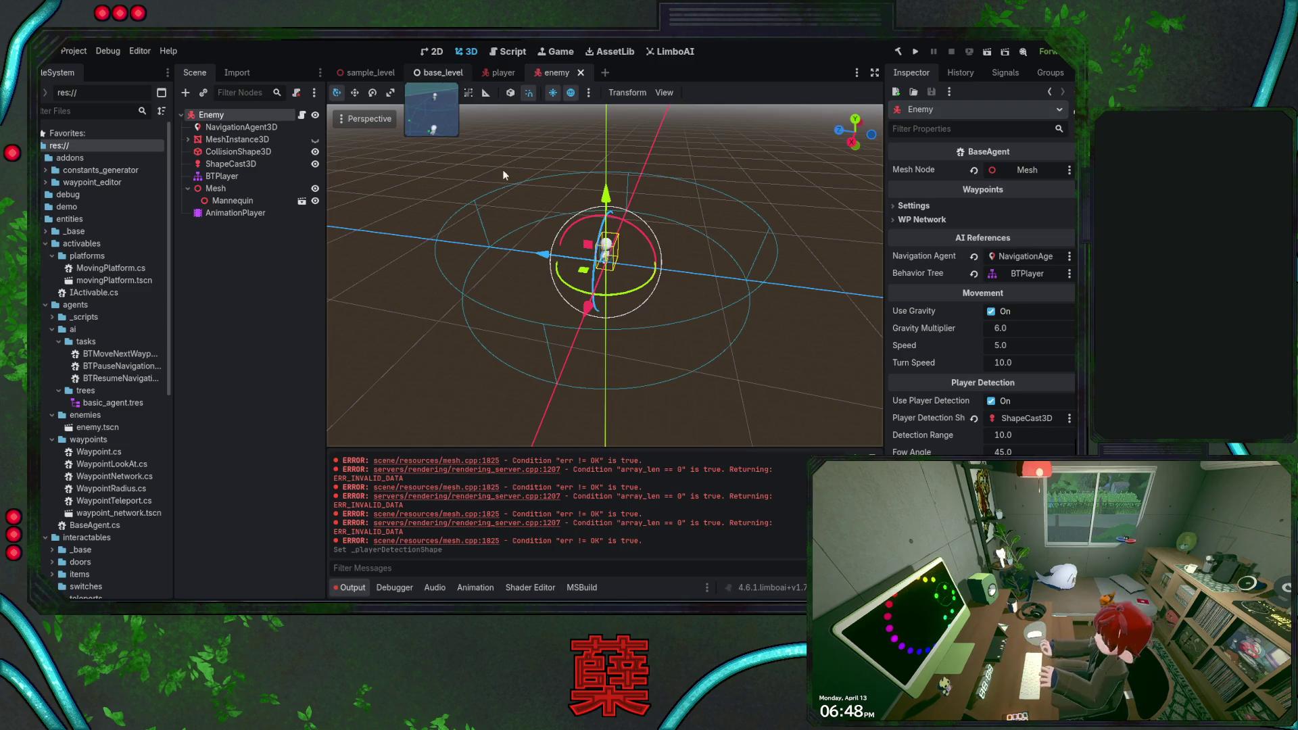
key(ctrl+shift+Tab)
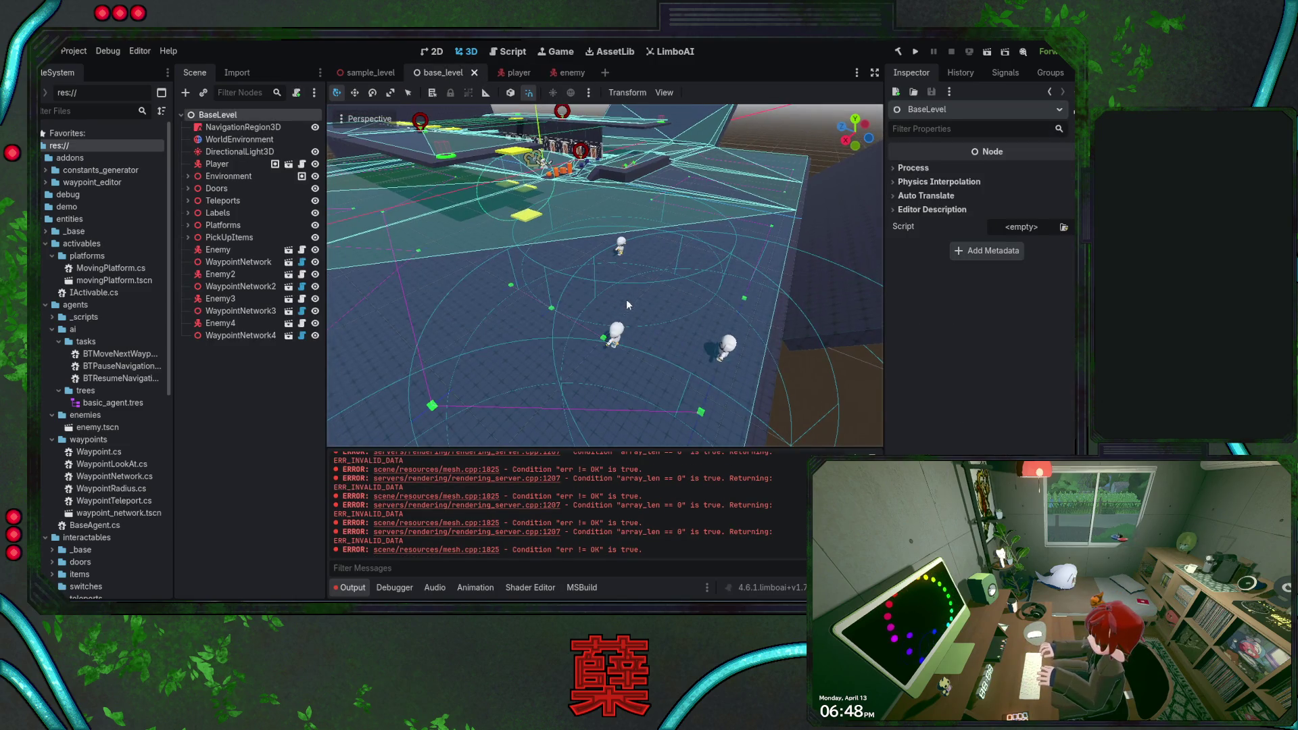
- Build the .NET project and run the base_level scene
scroll(639, 283, down, 2)
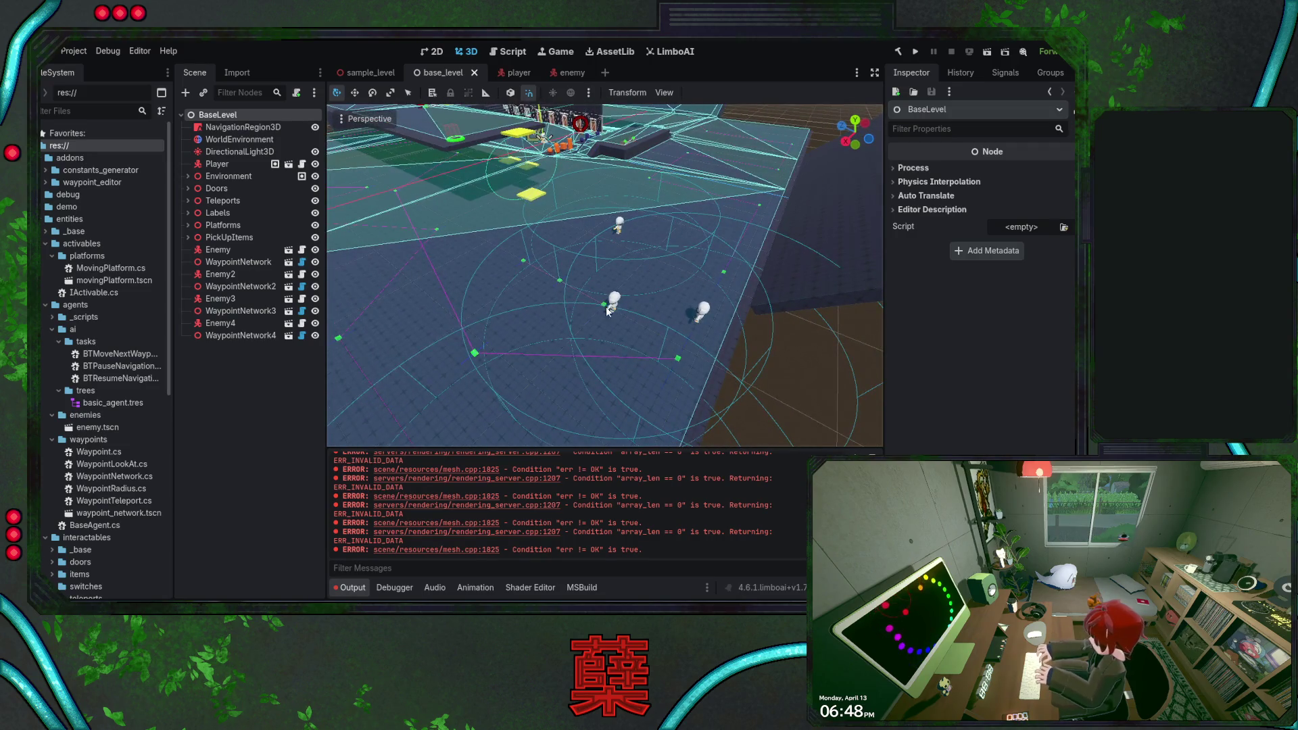
click(916, 52)
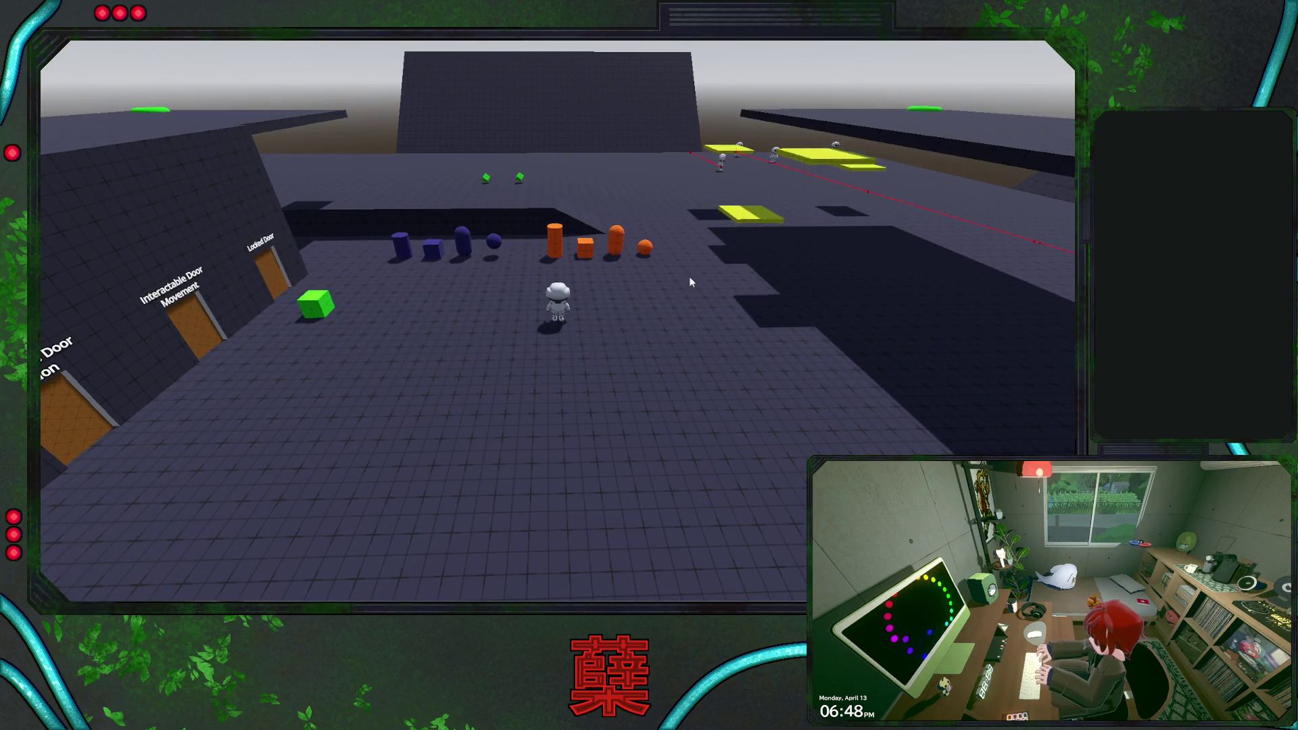
- Look around the running level, then quit through the pause menu's Exit Game
key(d)
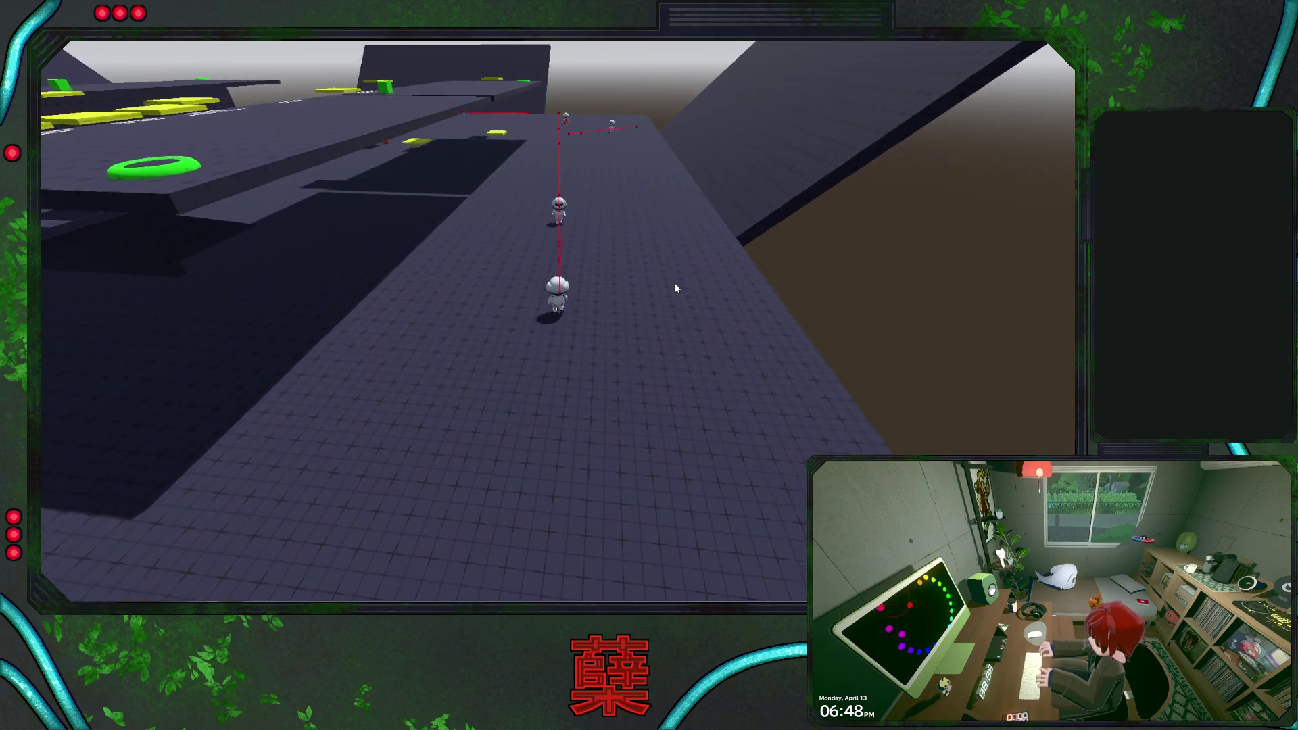
key(alt+Tab)
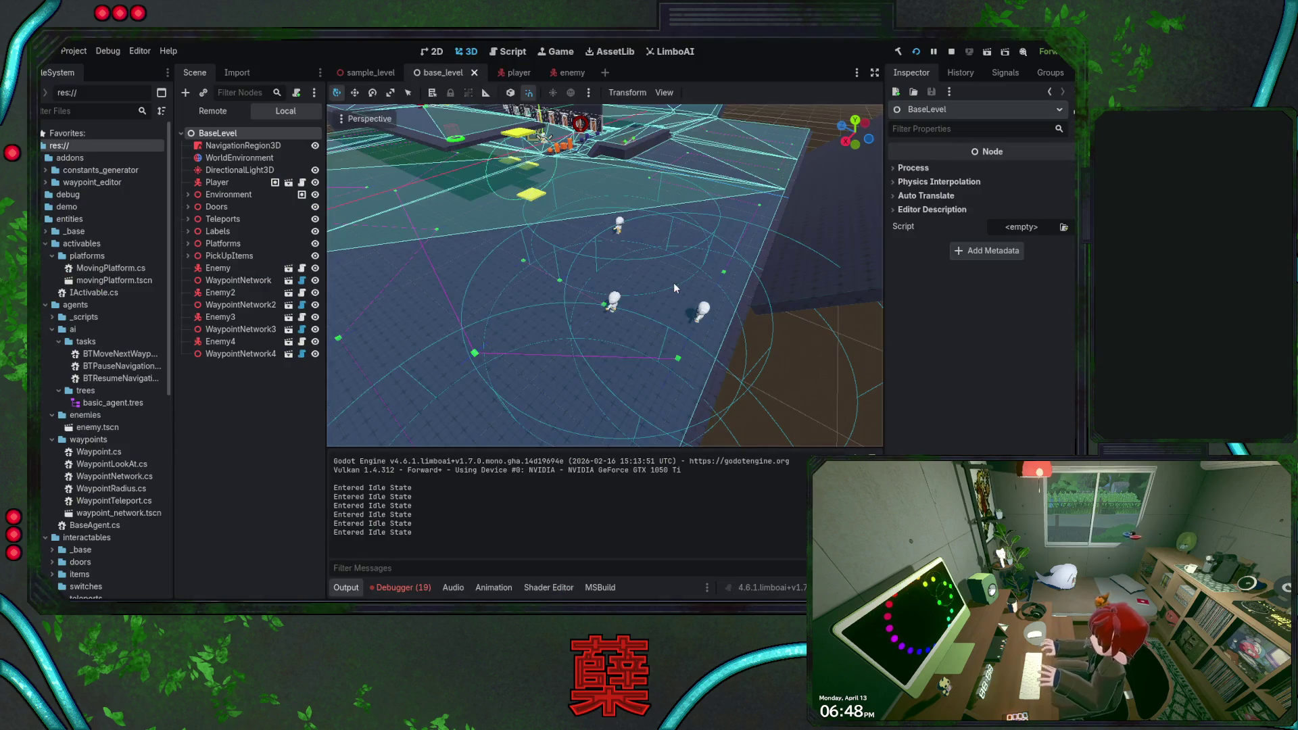
key(alt+Tab)
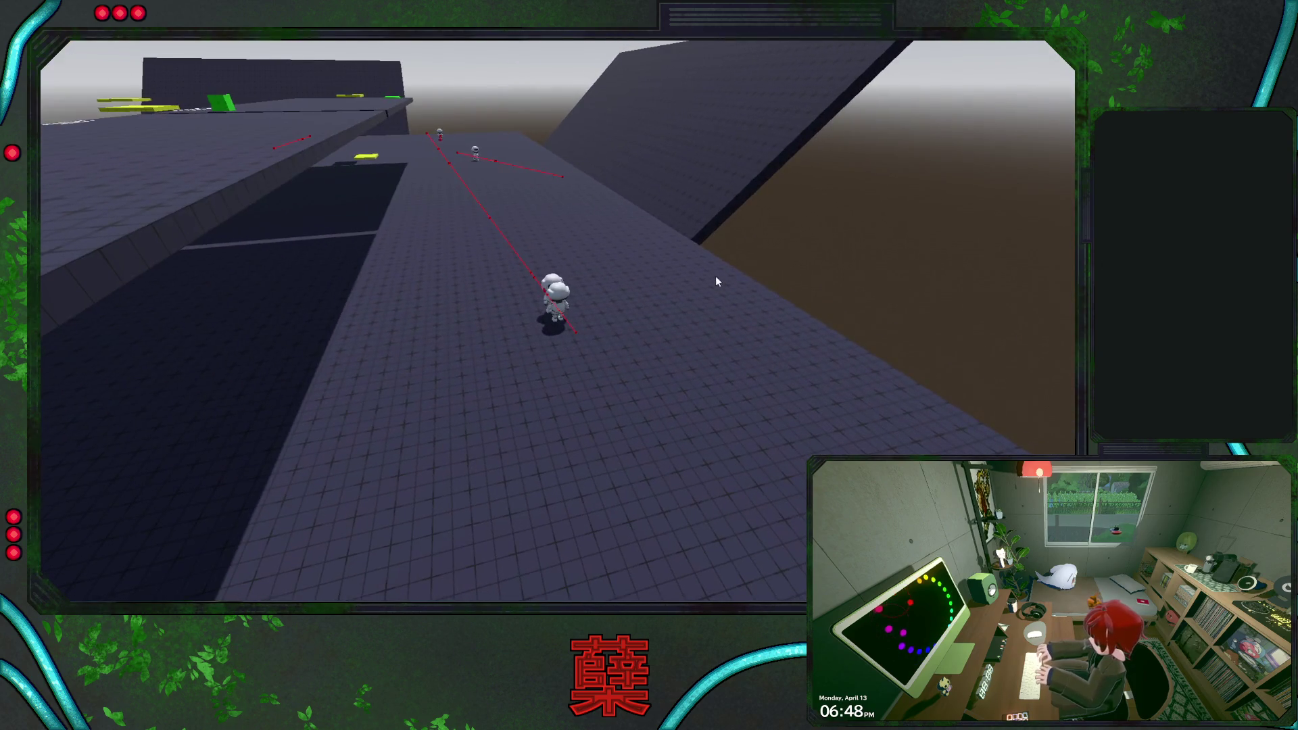
key(Escape)
click(614, 380)
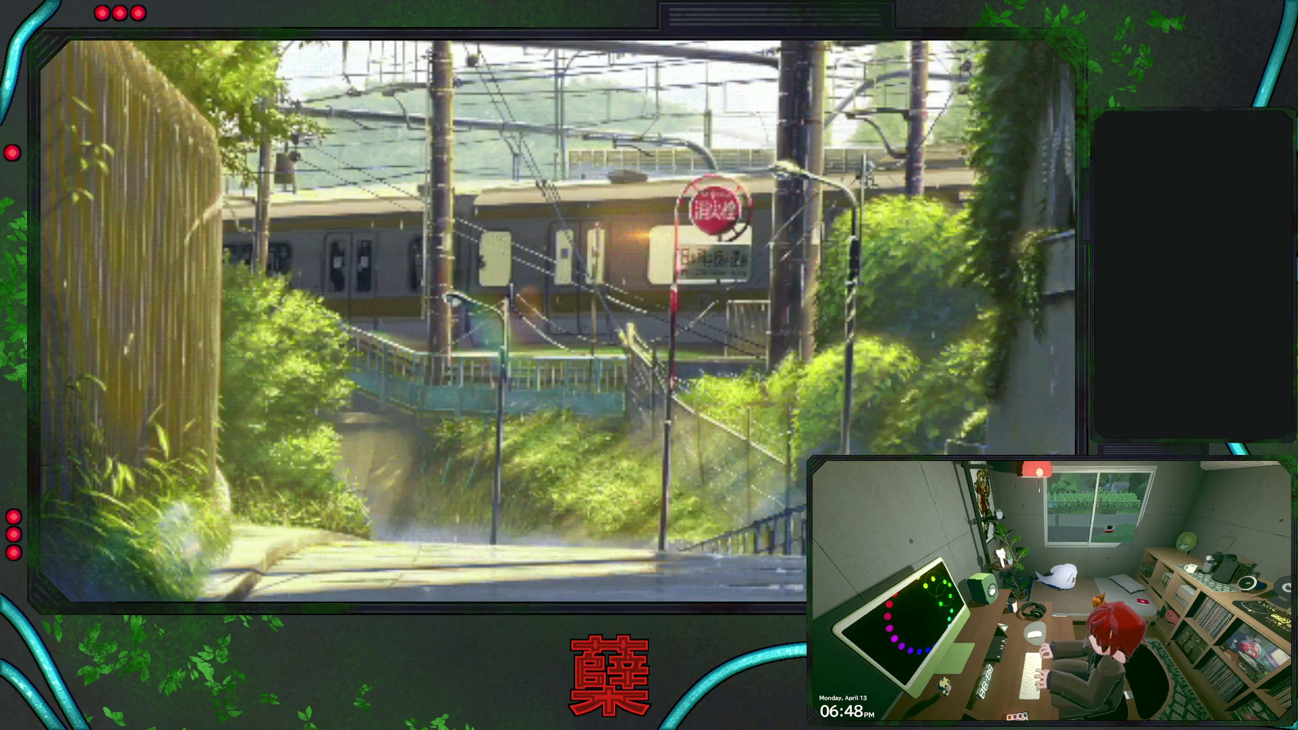
- Go to the CheckPlayerDetection definition in Visual Studio, then save the enemy scene in Godot
key(alt+Tab)
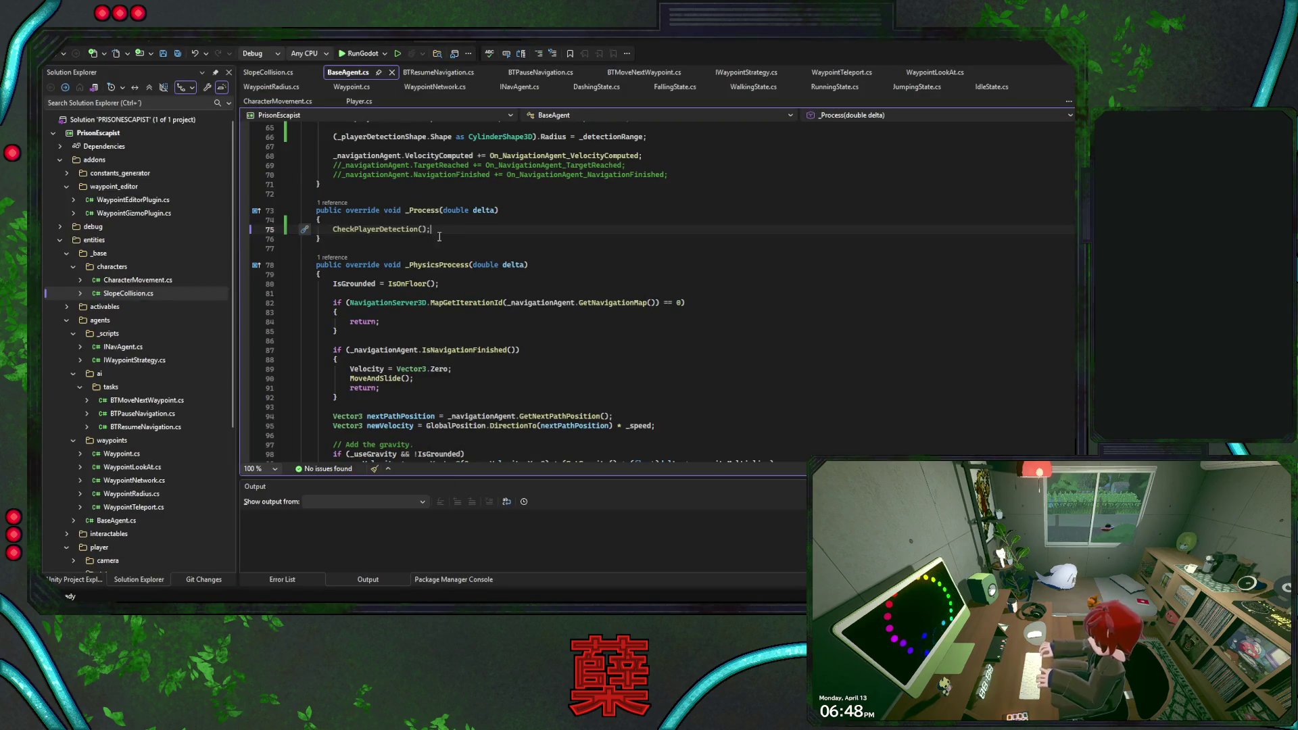
ctrl+click(403, 230)
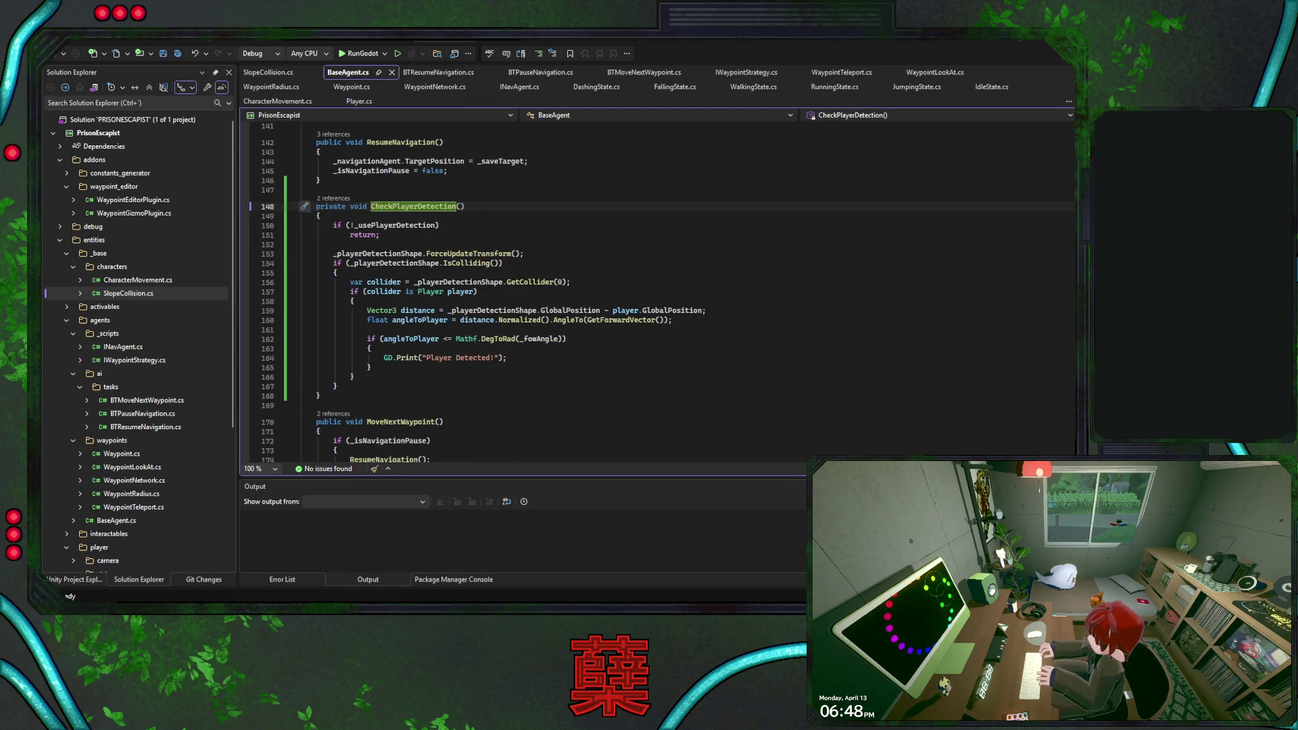
key(alt+Tab)
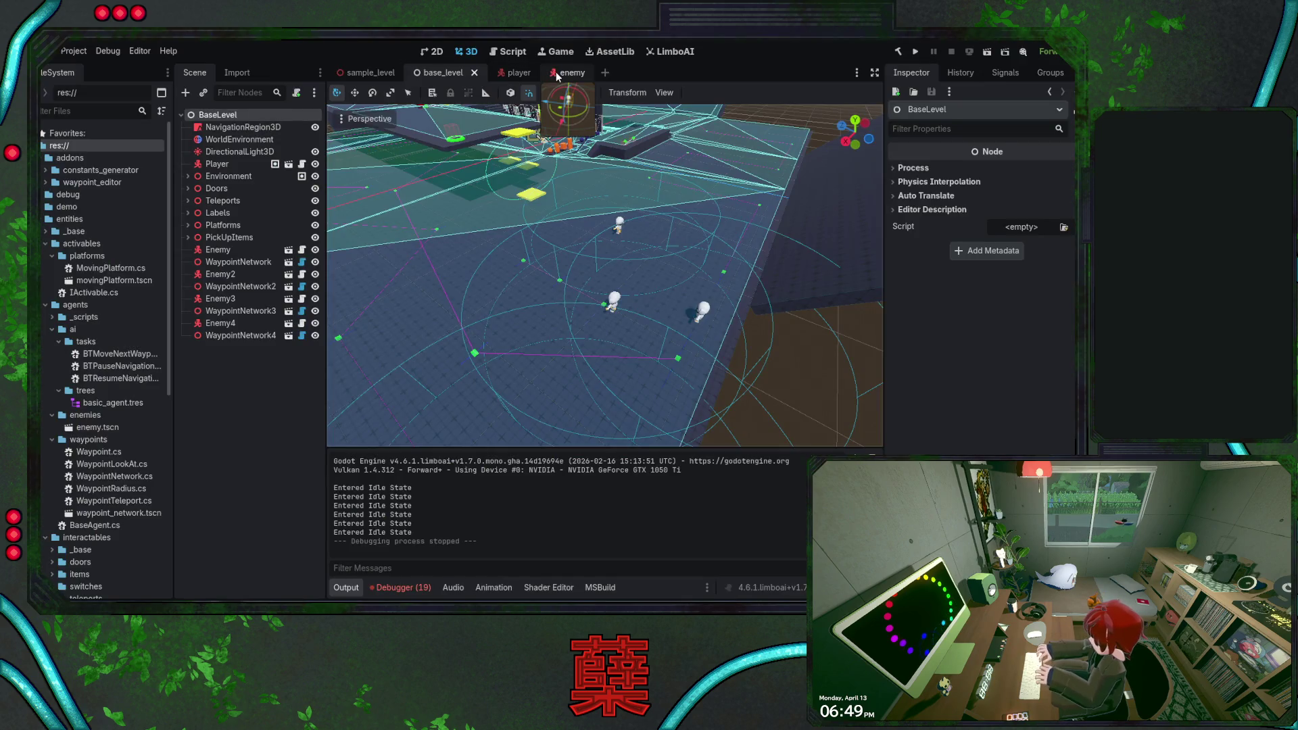
click(557, 72)
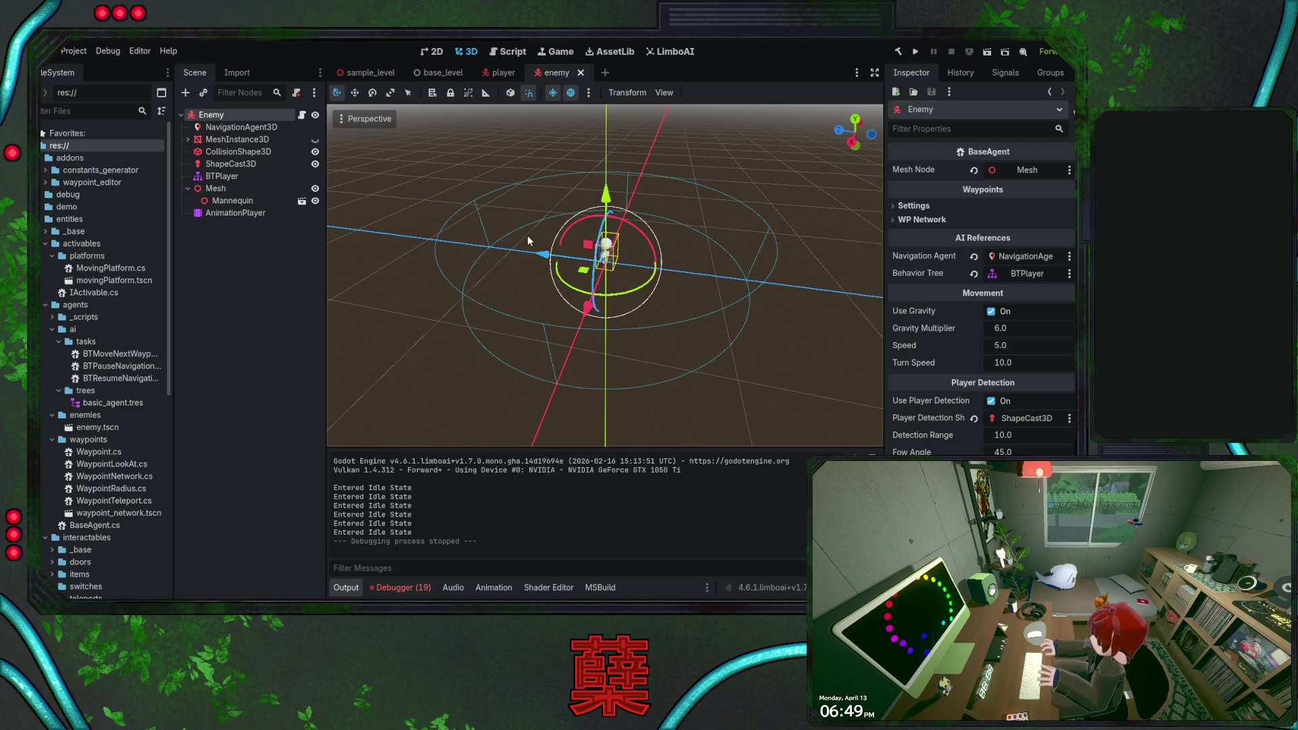
key(ctrl+s)
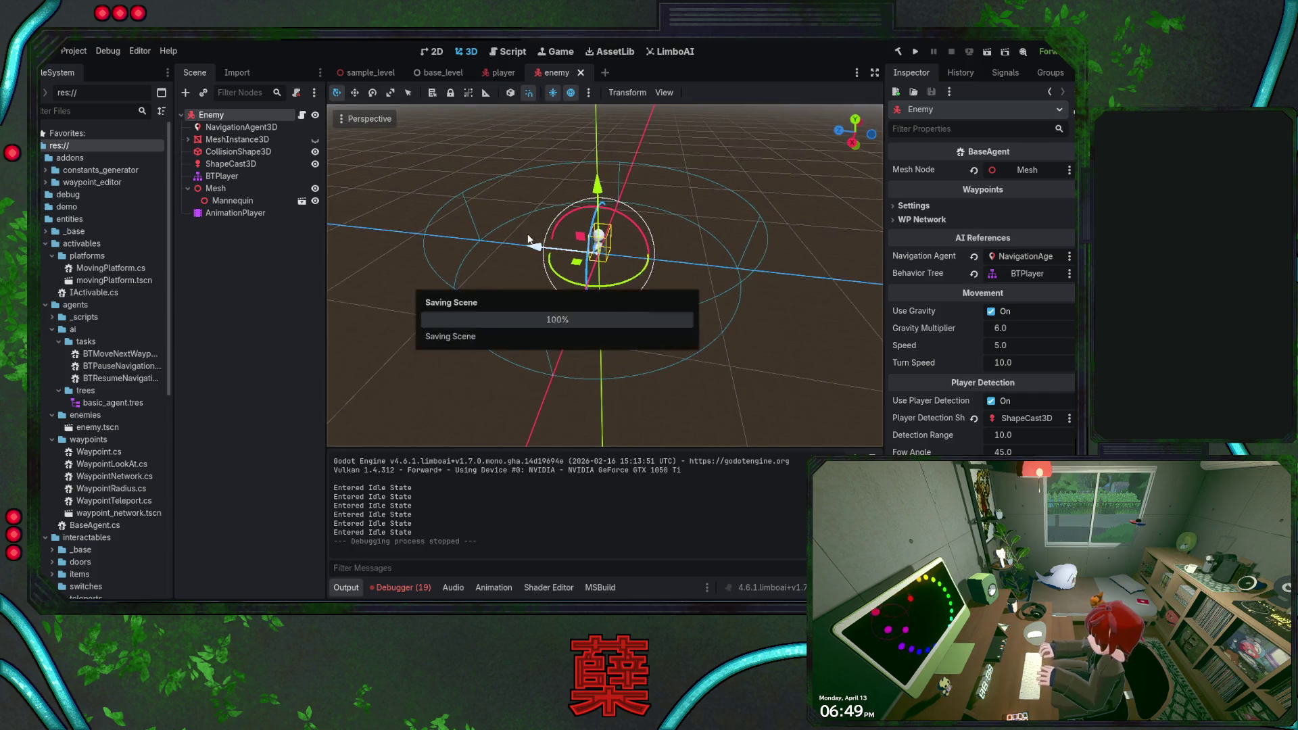
- Correct the field name _fowAngle to _fovAngle on line 41 and save BaseAgent.cs
key(alt+Tab)
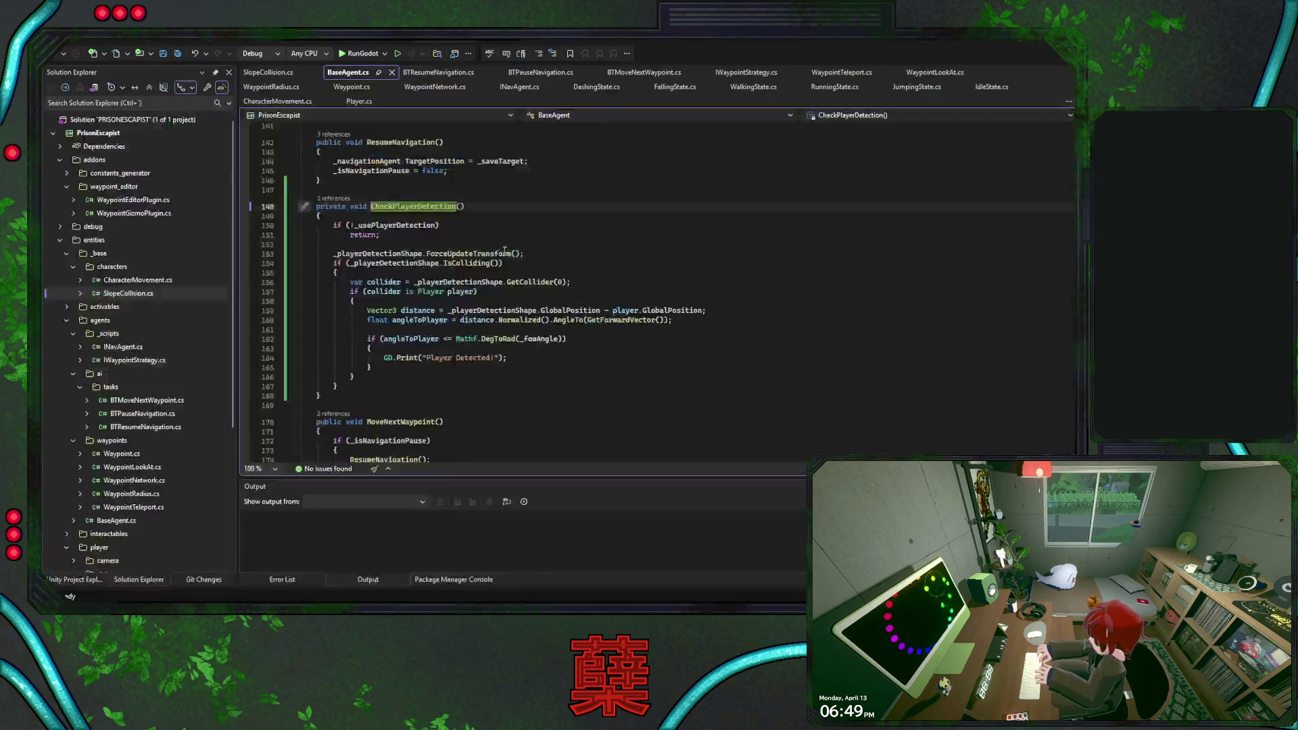
scroll(466, 232, up, 10)
scroll(466, 232, up, 15)
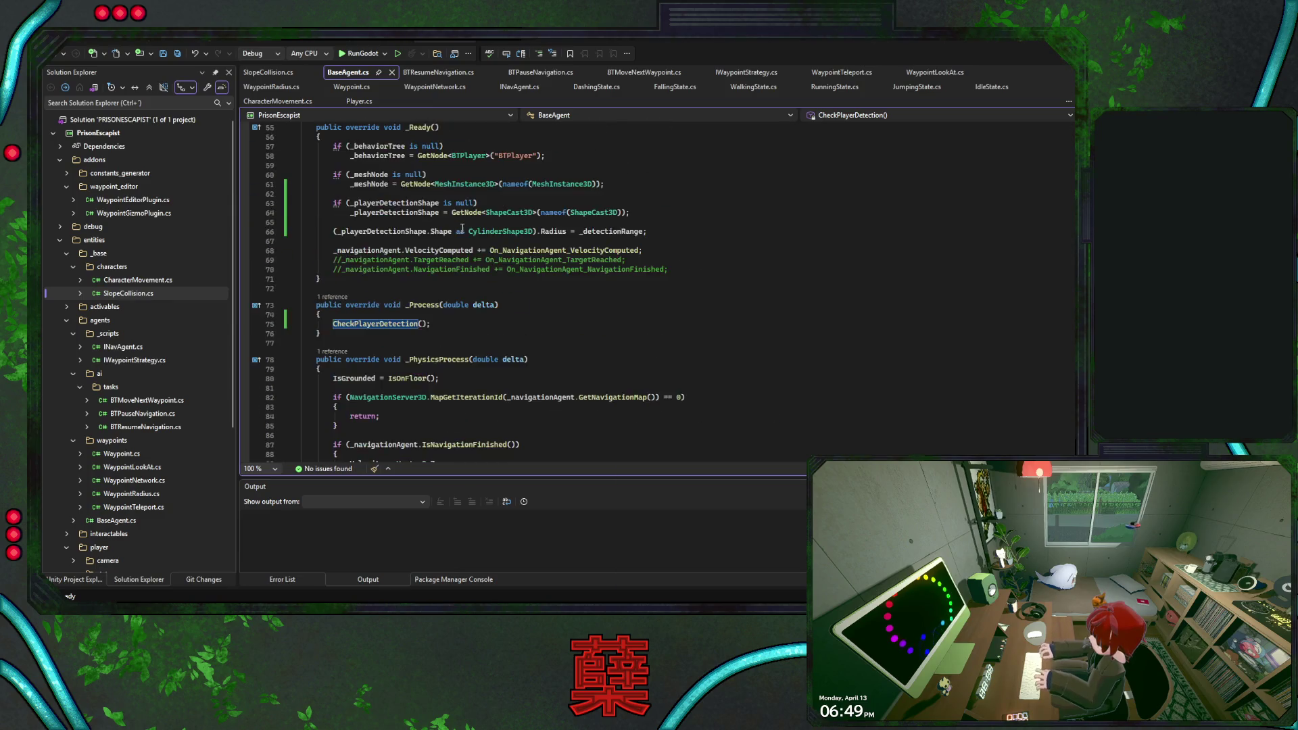
click(385, 271)
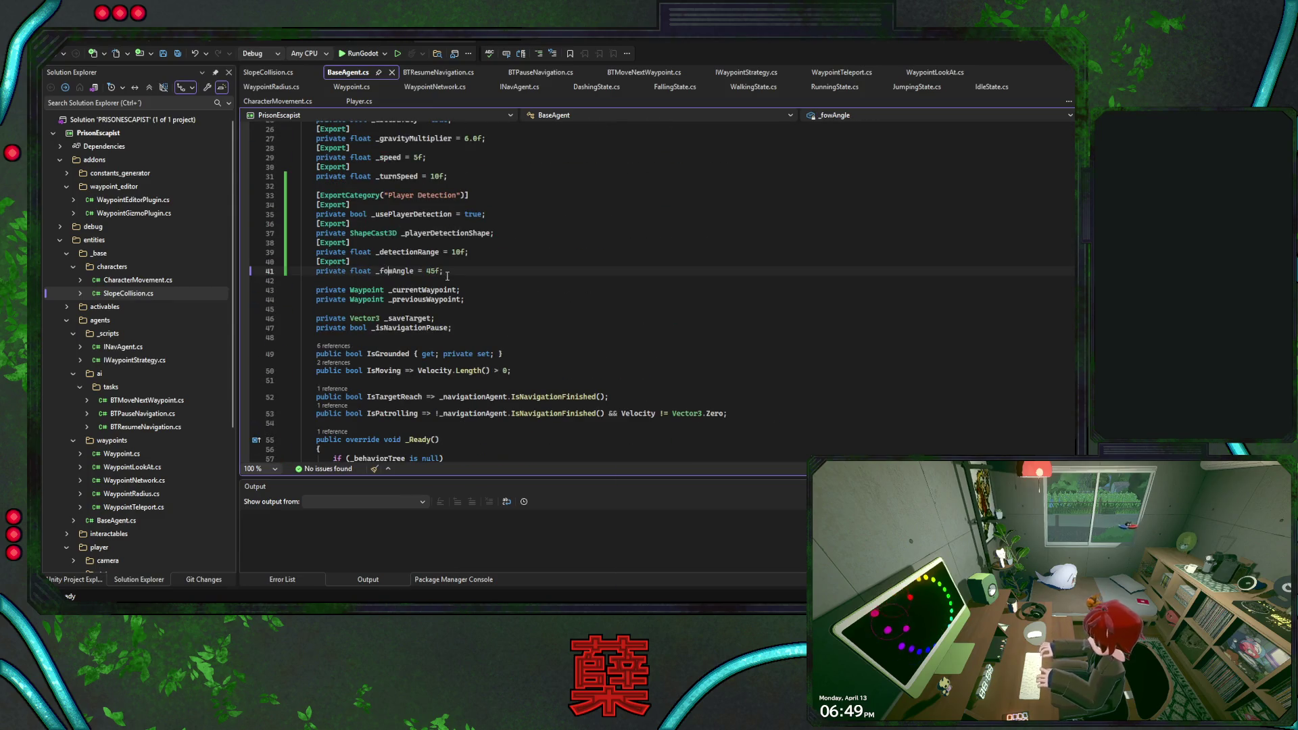
text(o)
key(ctrl+s)
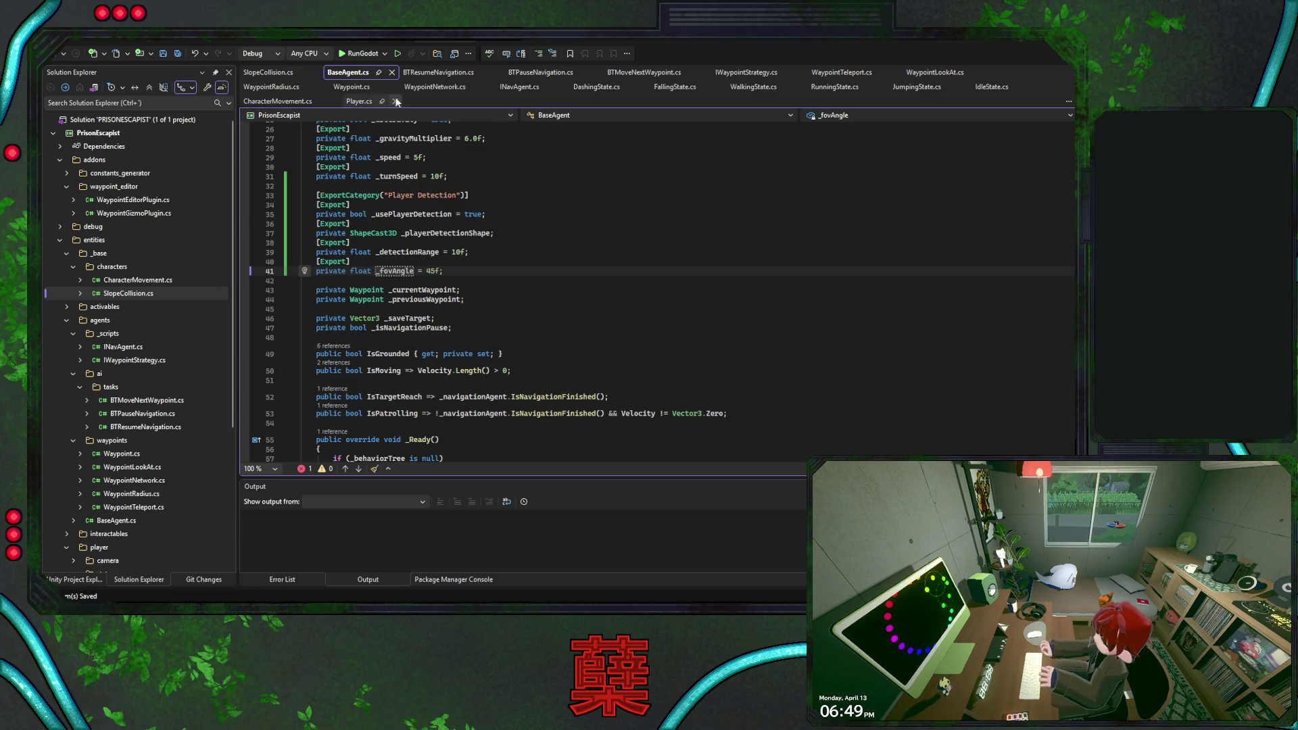
- Fix the CS0103 error by accepting the _fovAngle spelling, then build and launch via RunGodot
key(F5)
scroll(466, 254, down, 20)
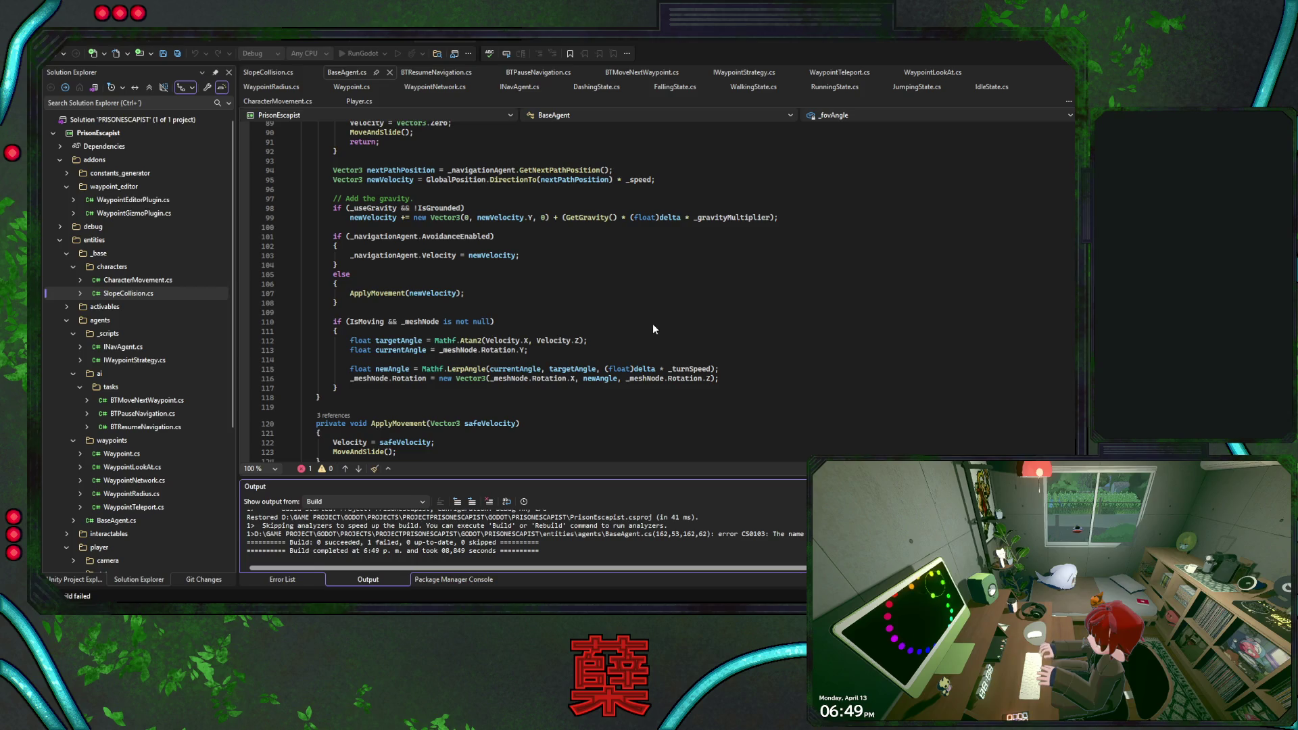
double_click(407, 531)
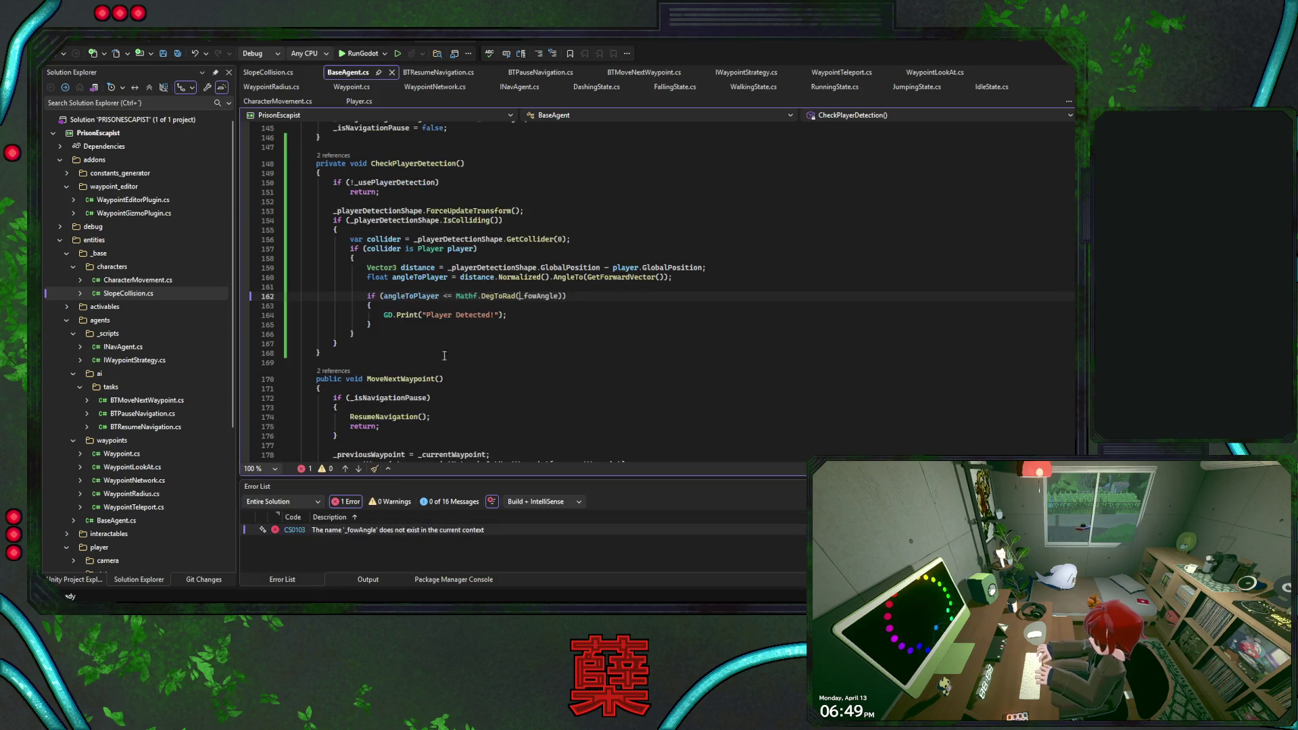
key(Tab)
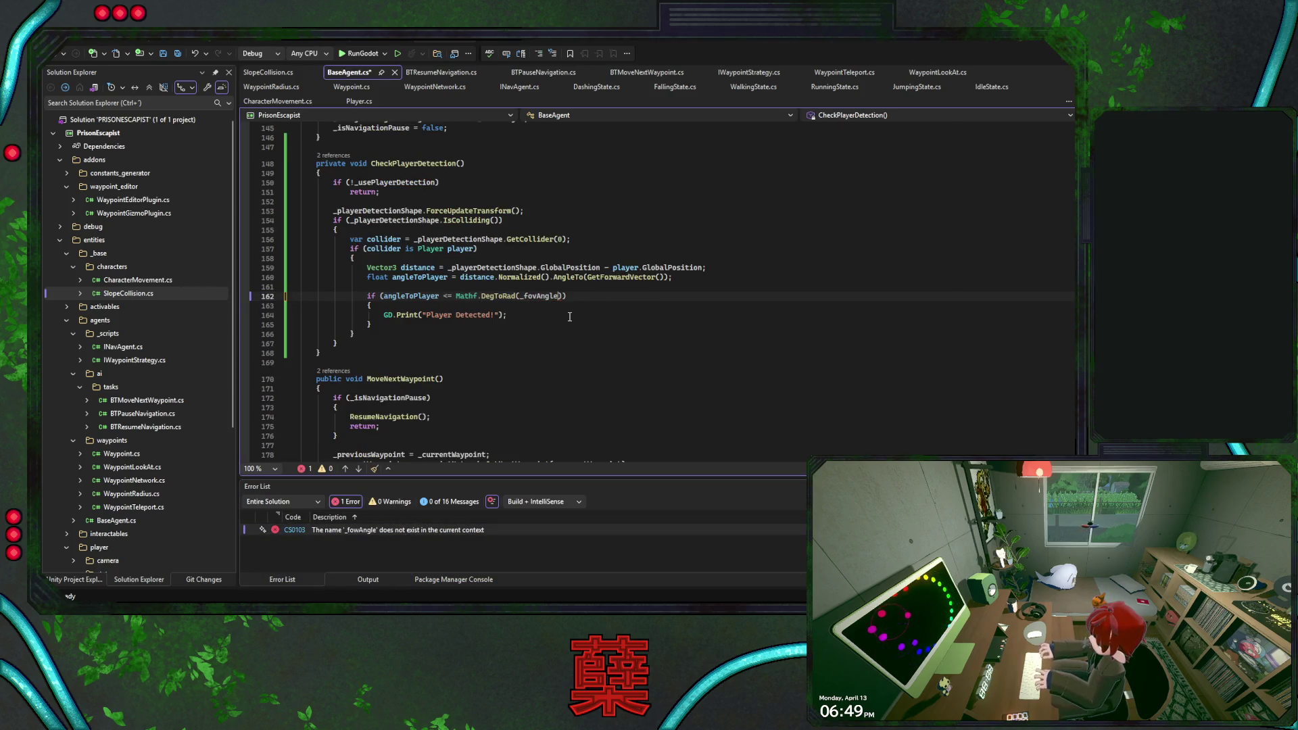
click(528, 315)
click(363, 54)
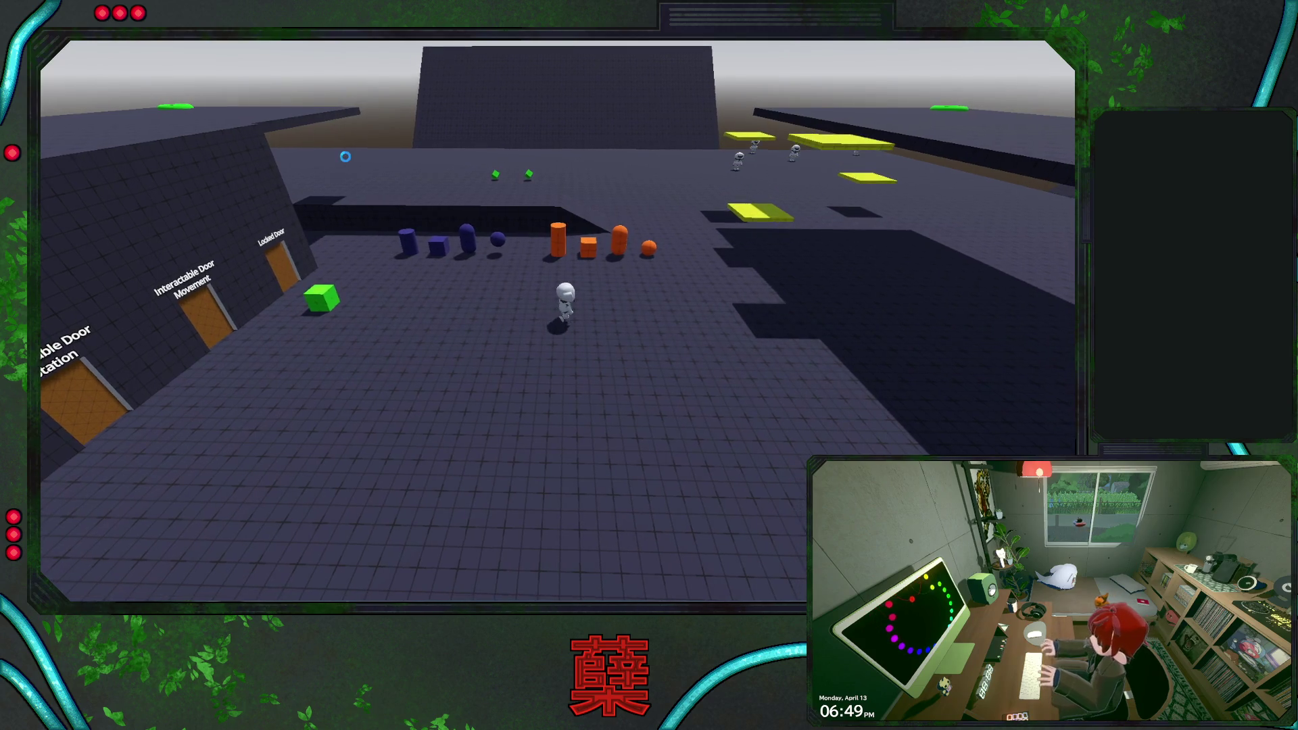
- Set a breakpoint on the angle check at line 162 of BaseAgent.cs
key(shift)
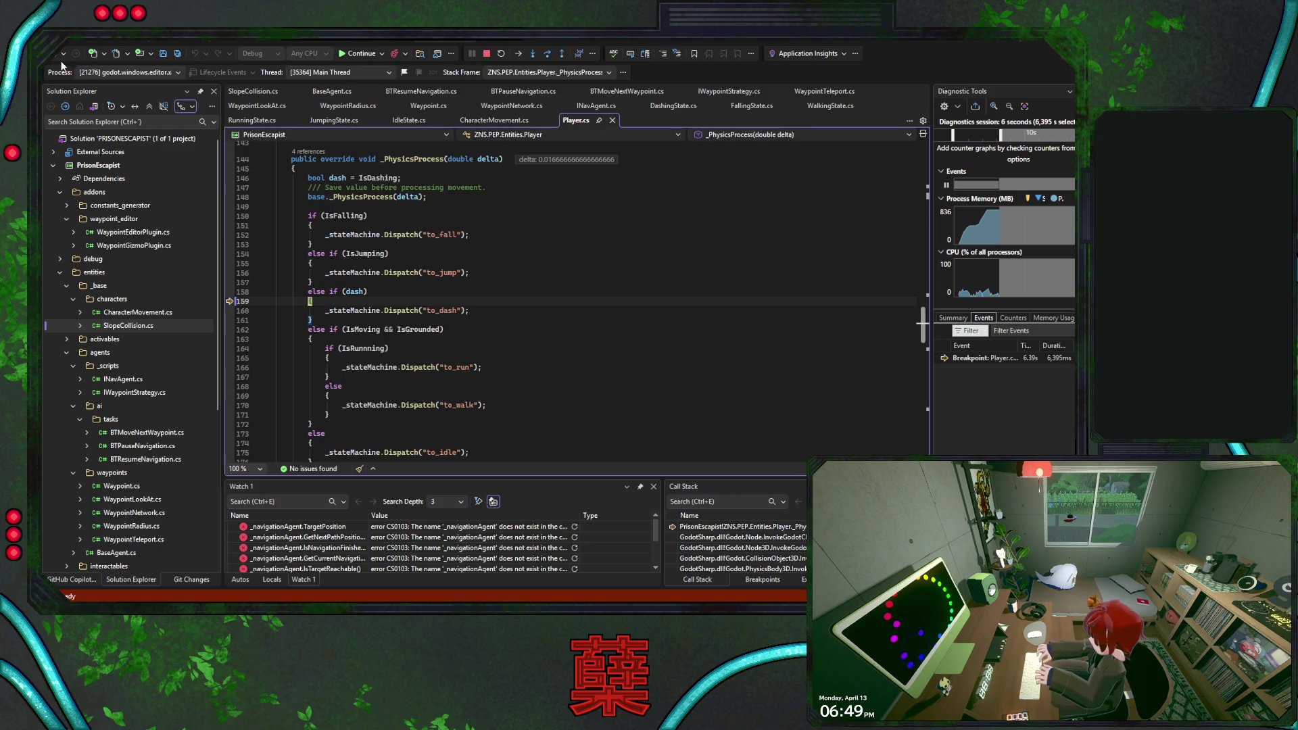
click(332, 91)
scroll(513, 299, down, 6)
scroll(514, 299, up, 5)
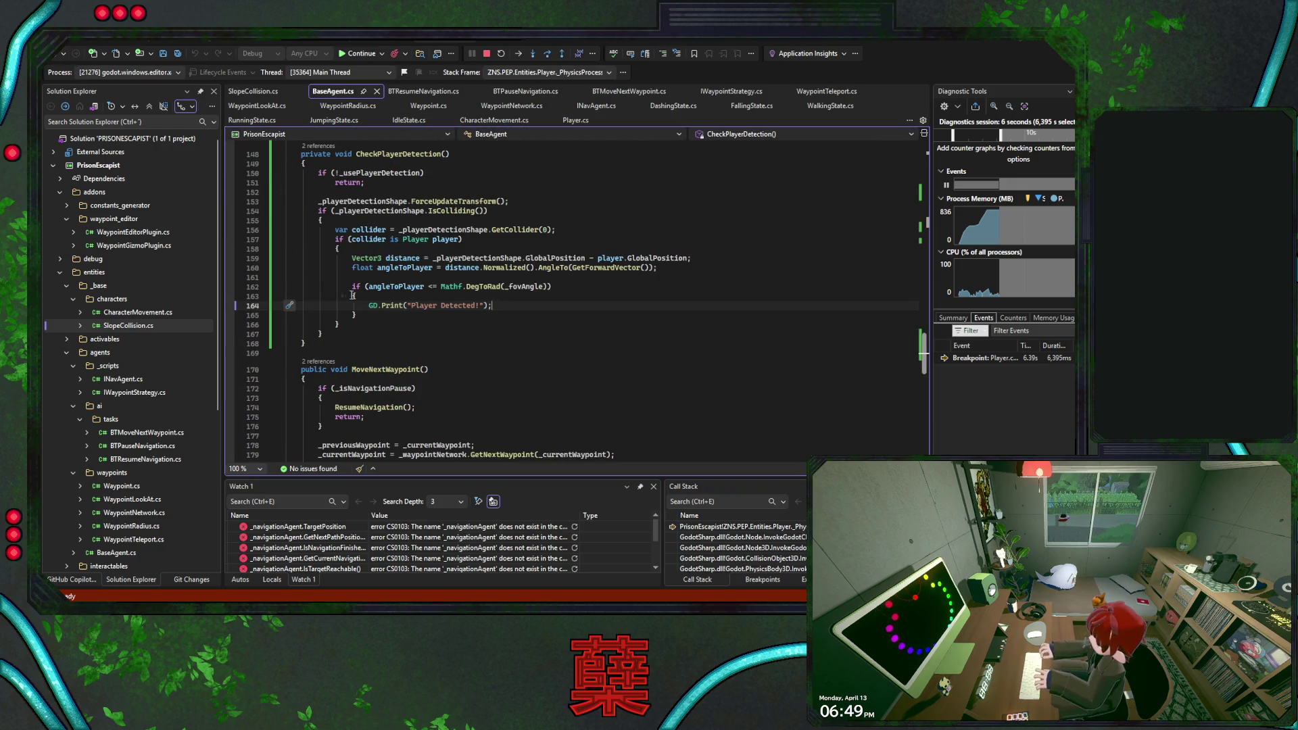
click(233, 290)
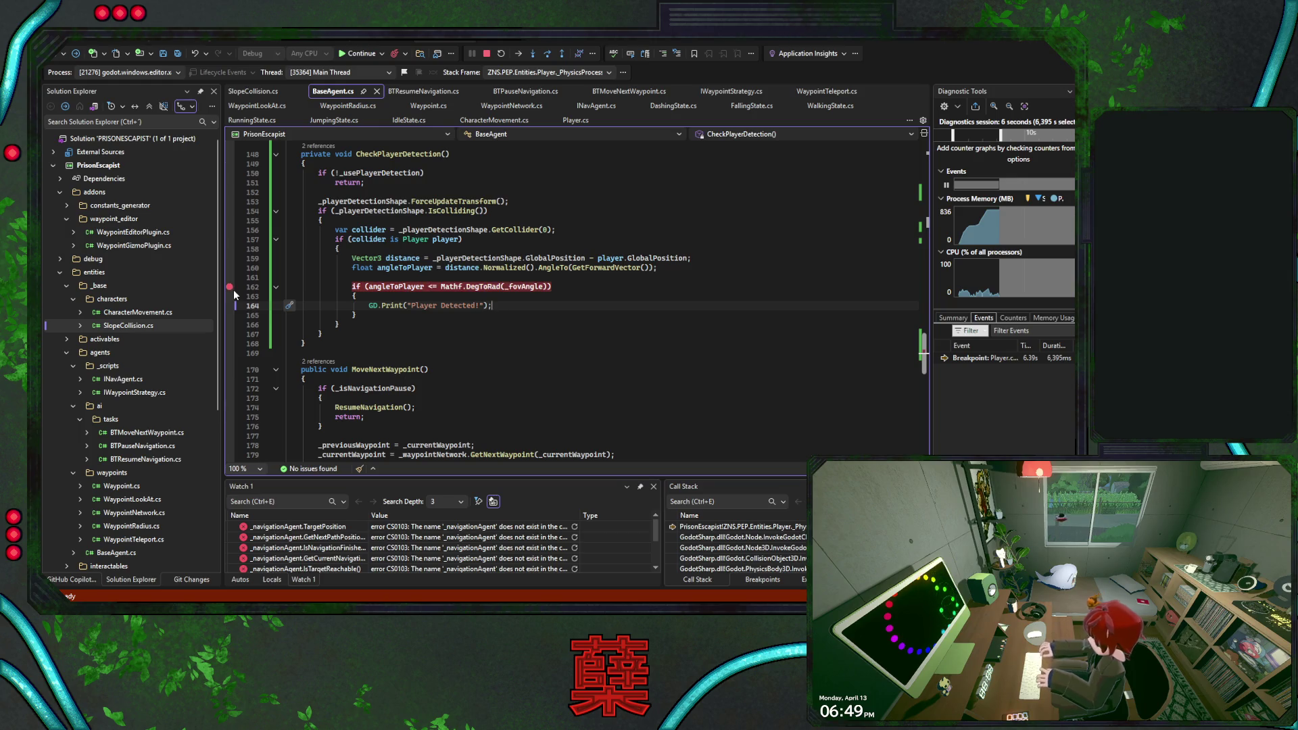
- Resume the game, run the player toward the enemies, then stop debugging
click(357, 54)
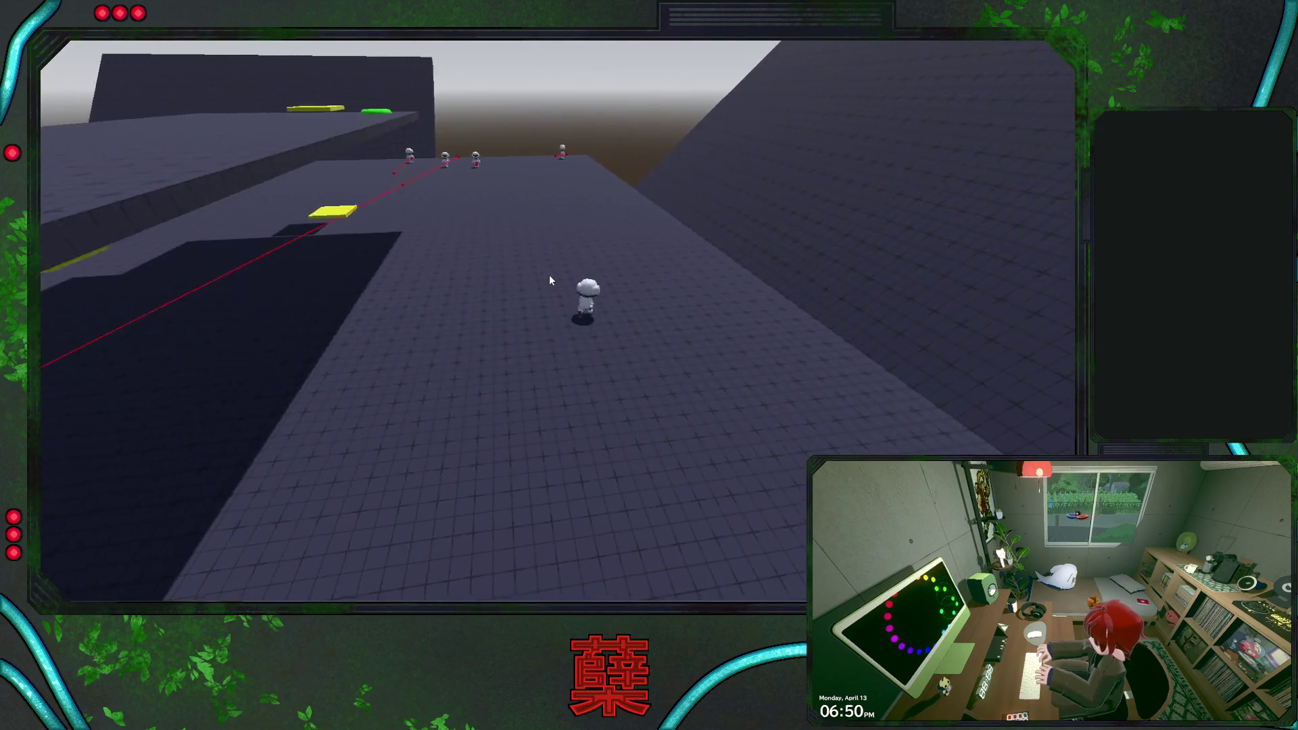
key(w)
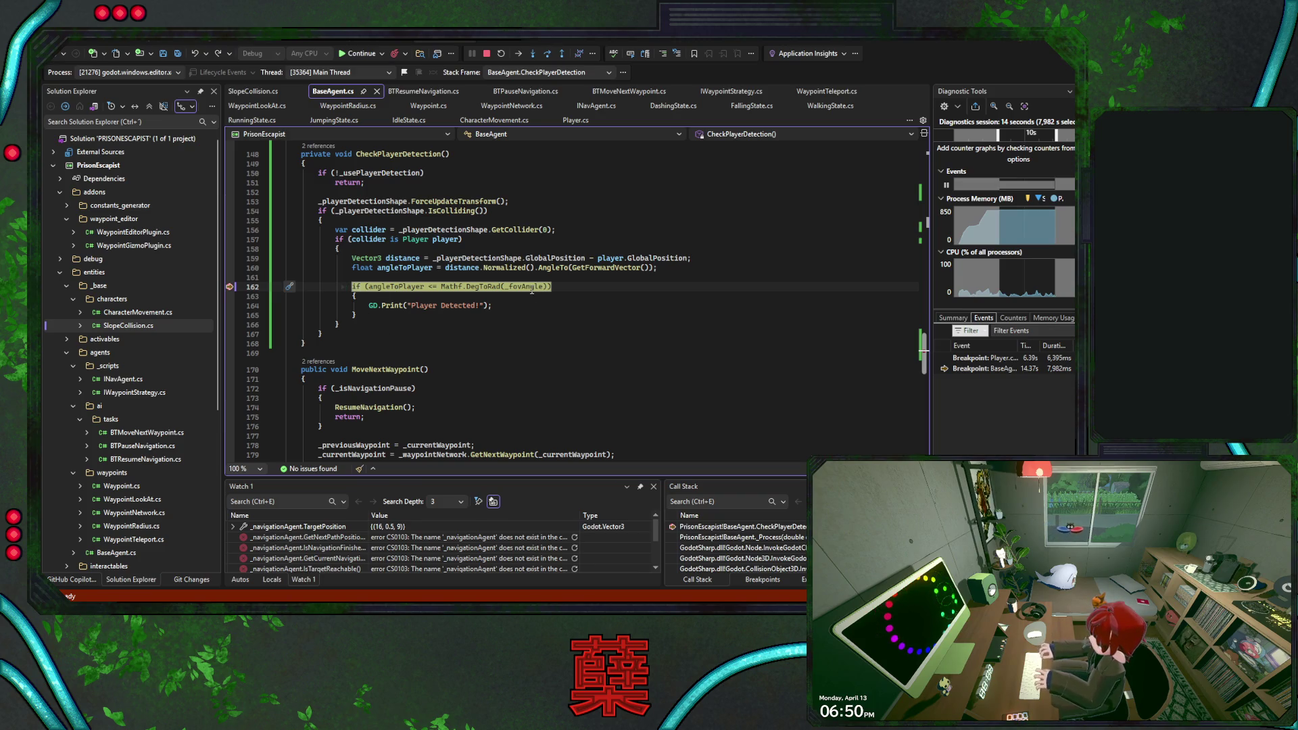
click(486, 53)
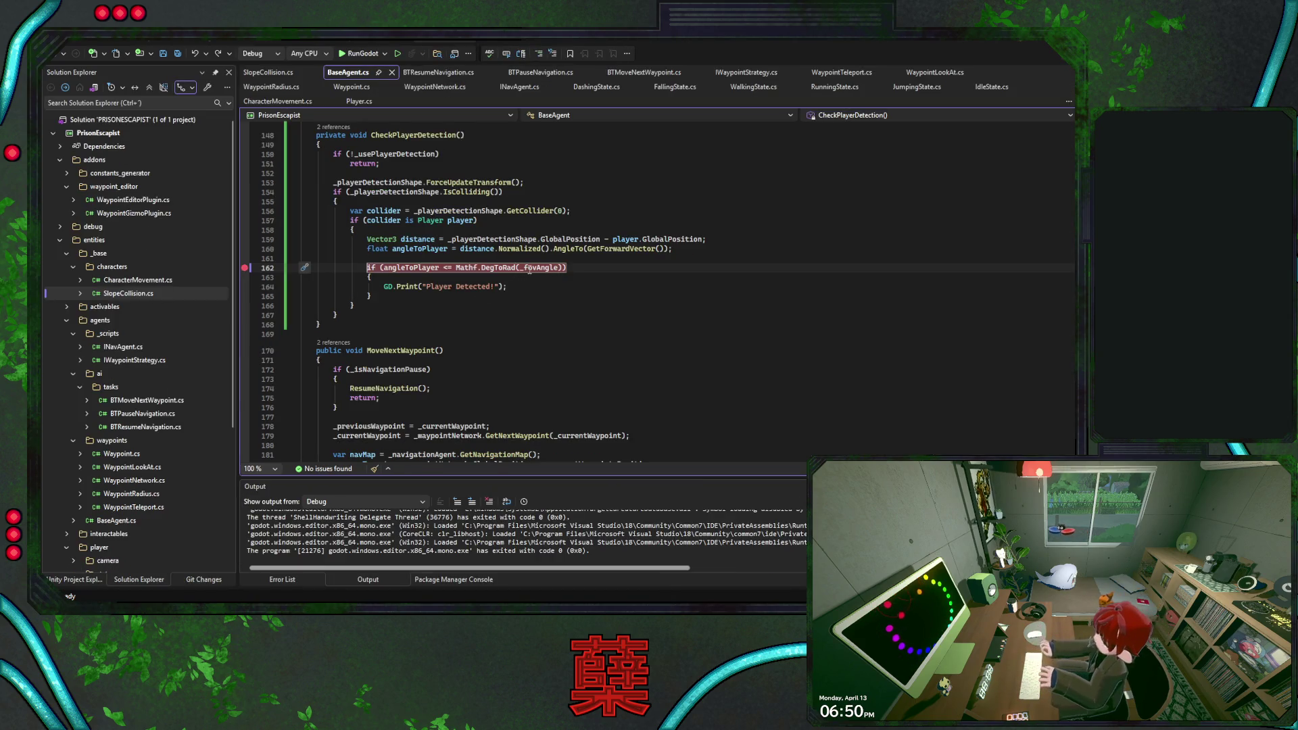
- Rewrite line 162 as if (_fovAngle <= Mathf.DegToRad(angleToPlayer)), save, and restart debugging with F5
click(530, 268)
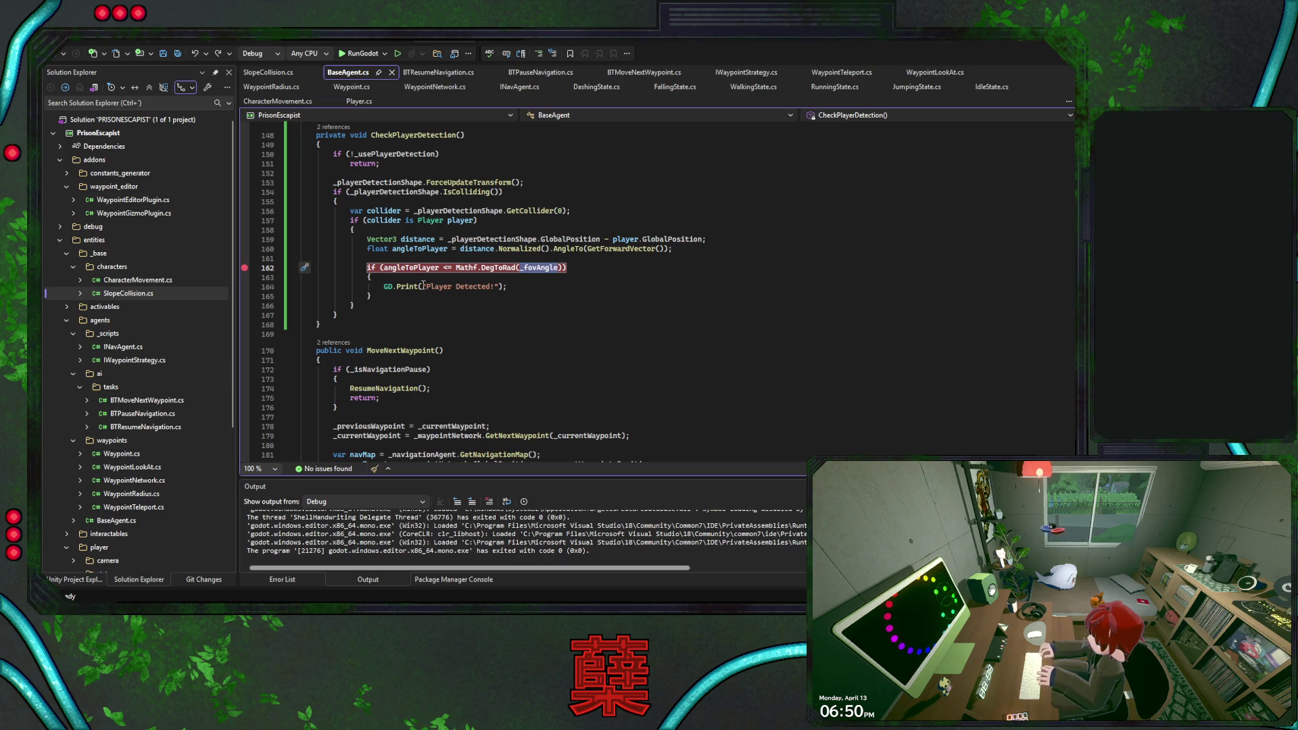
key(ctrl+x)
key(Home)
key(Right)
key(Right)
key(Right)
key(ctrl+v)
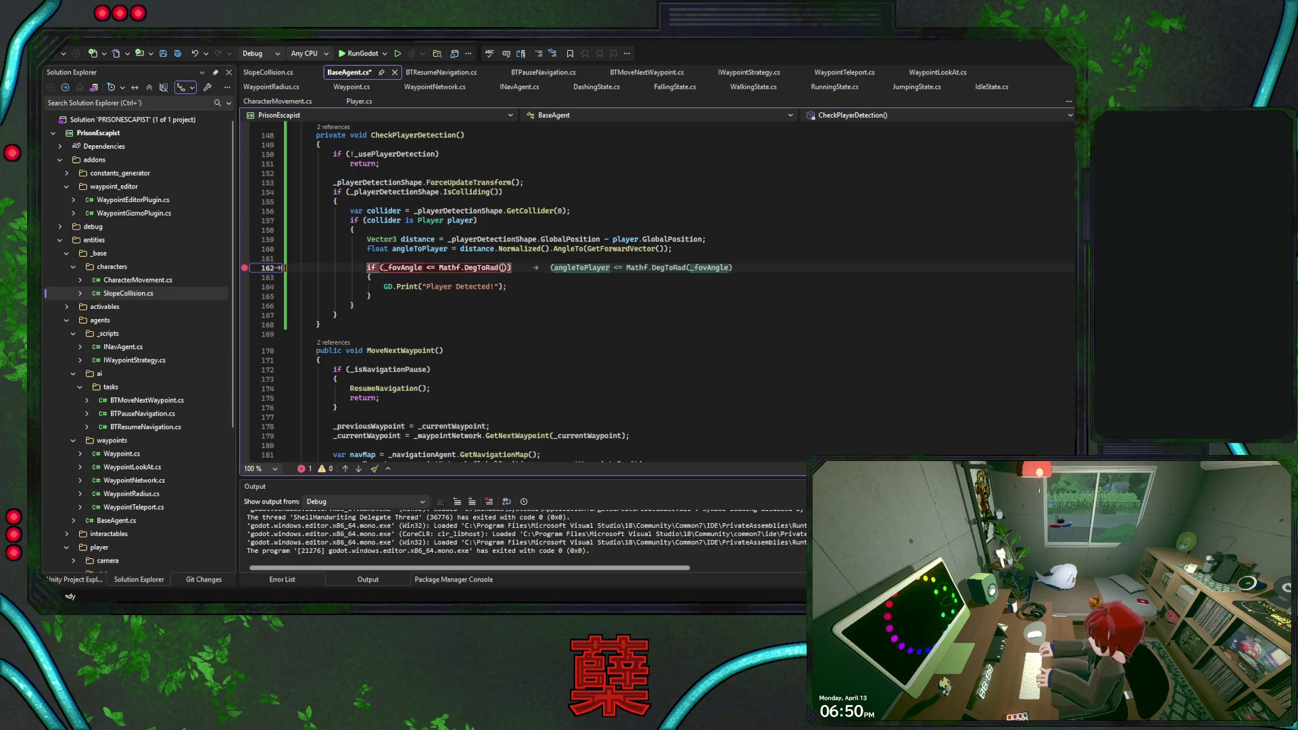
key(Tab)
click(534, 291)
key(Down)
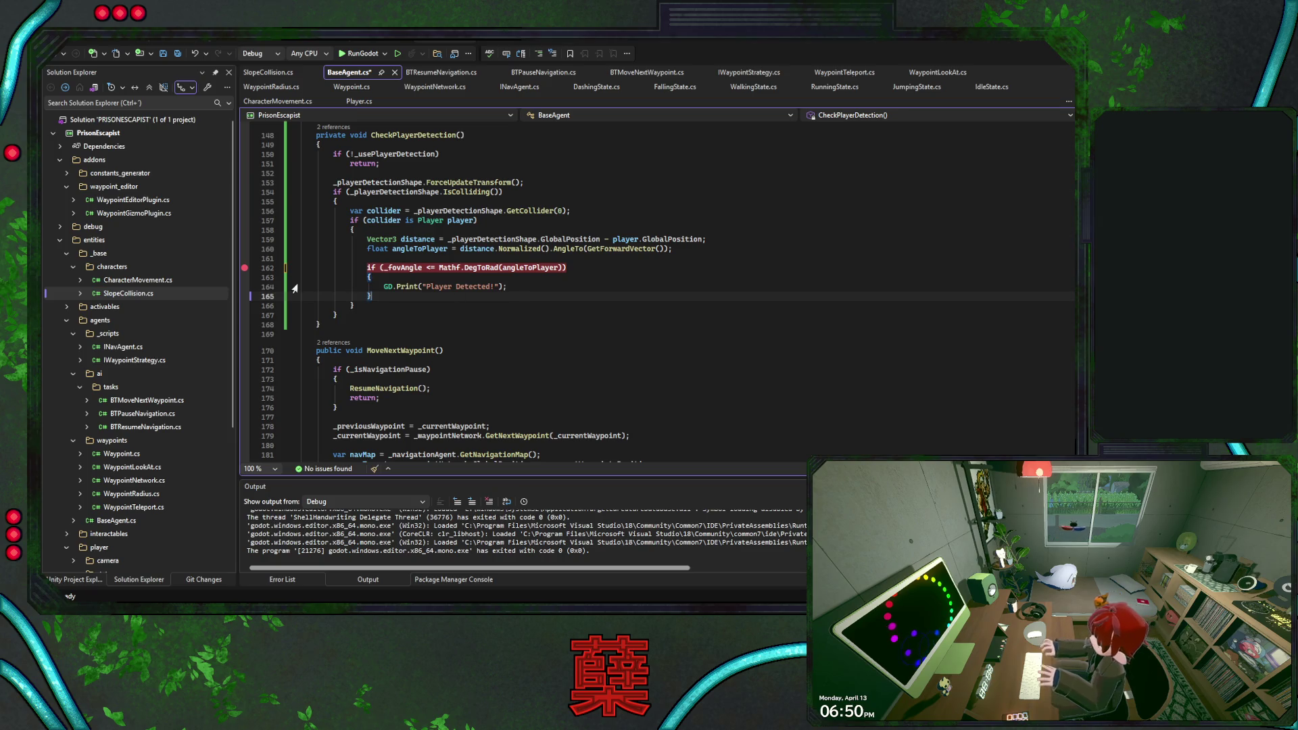
key(ctrl+s)
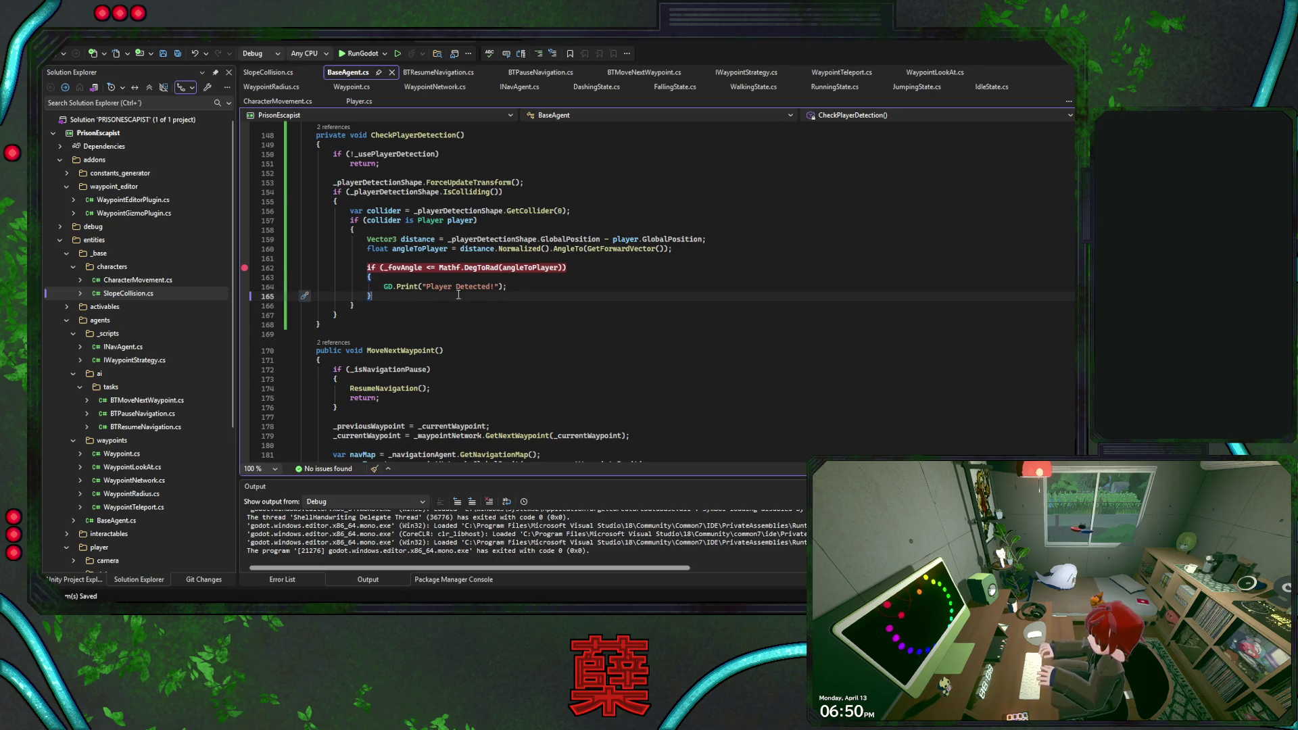
key(F5)
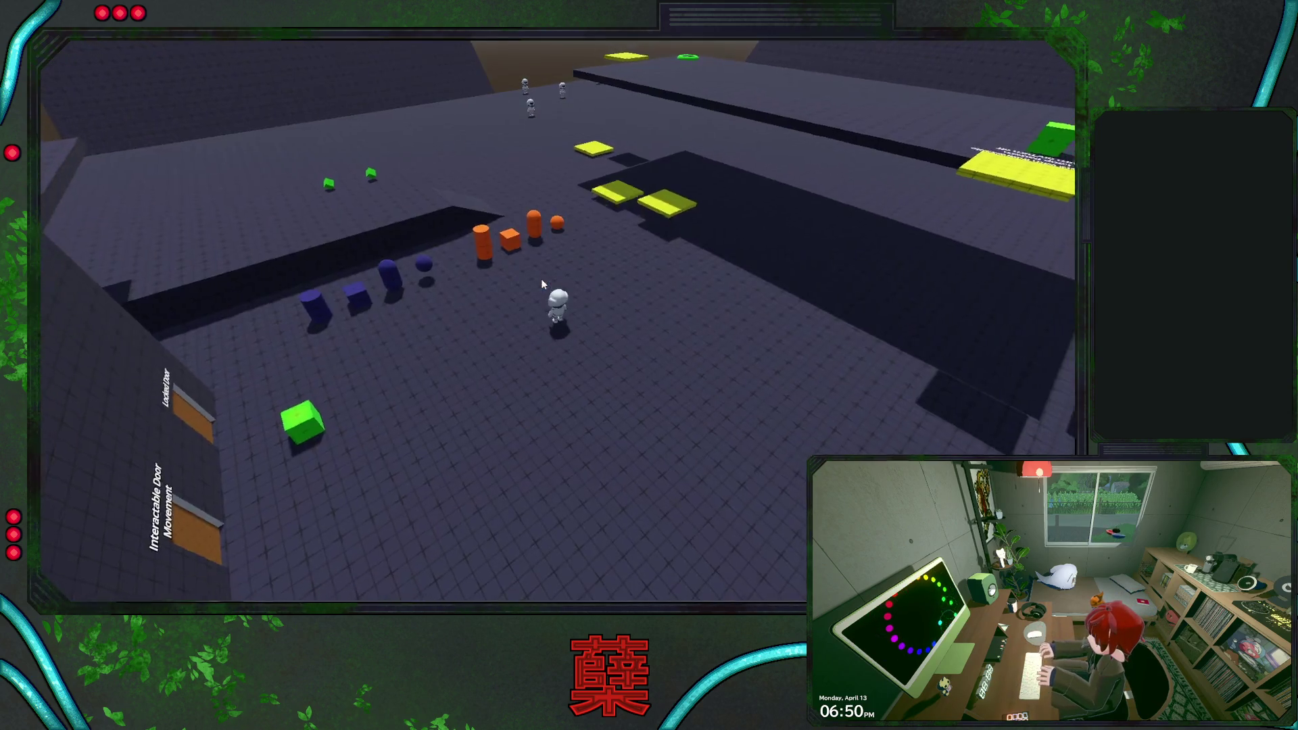
- Walk toward the enemies, step over the angle check, move the breakpoint to line 163, and resume
key(w)
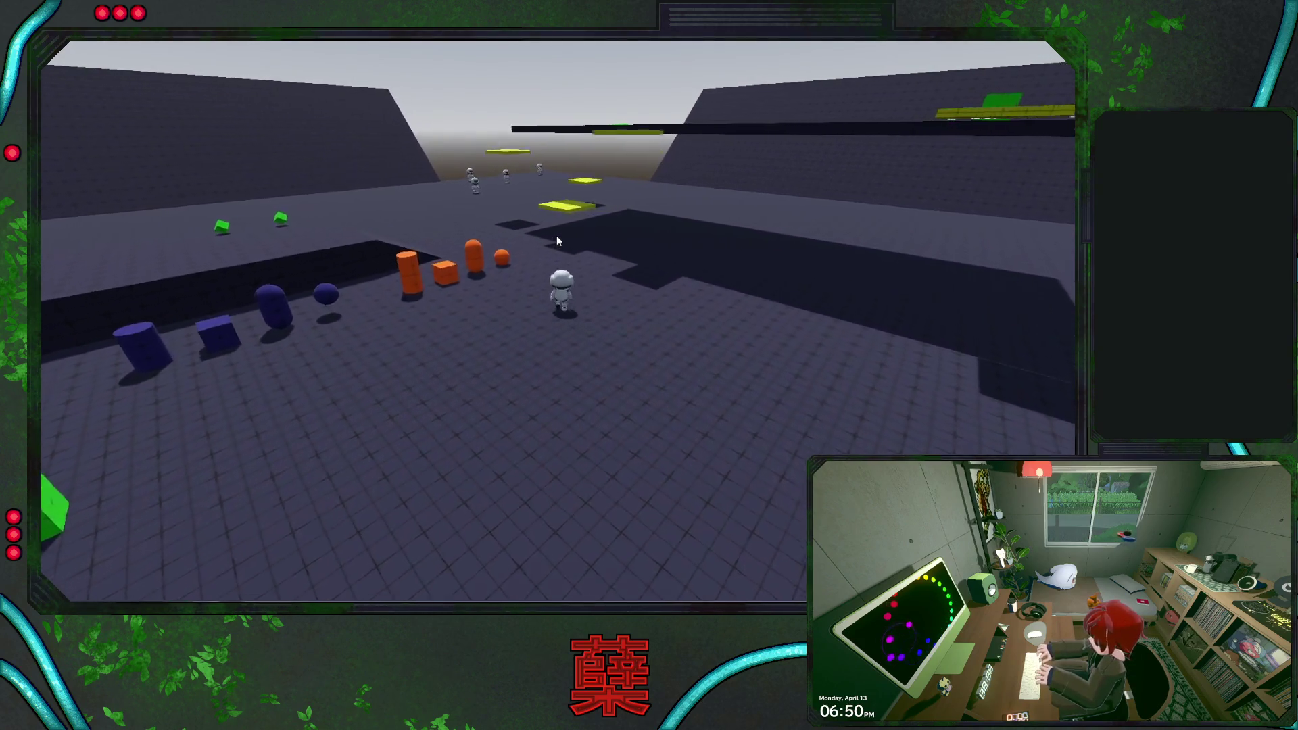
key(w)
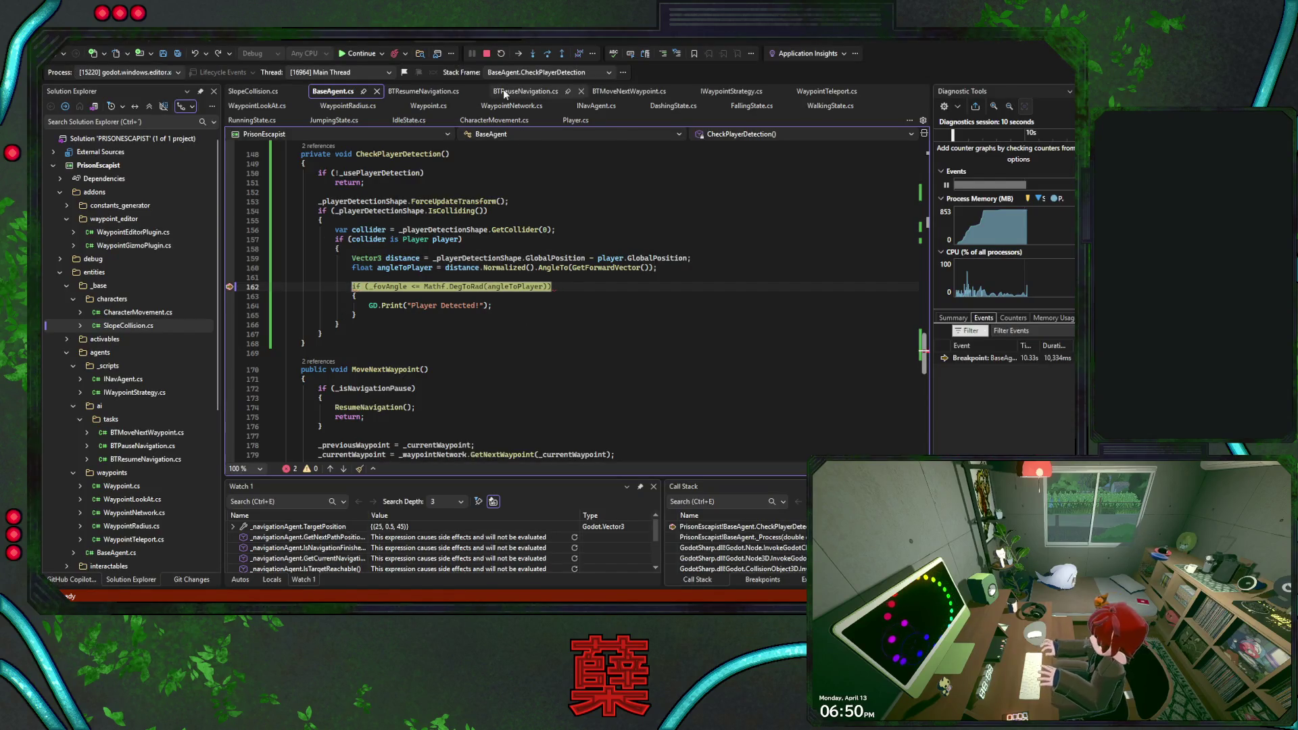
click(547, 58)
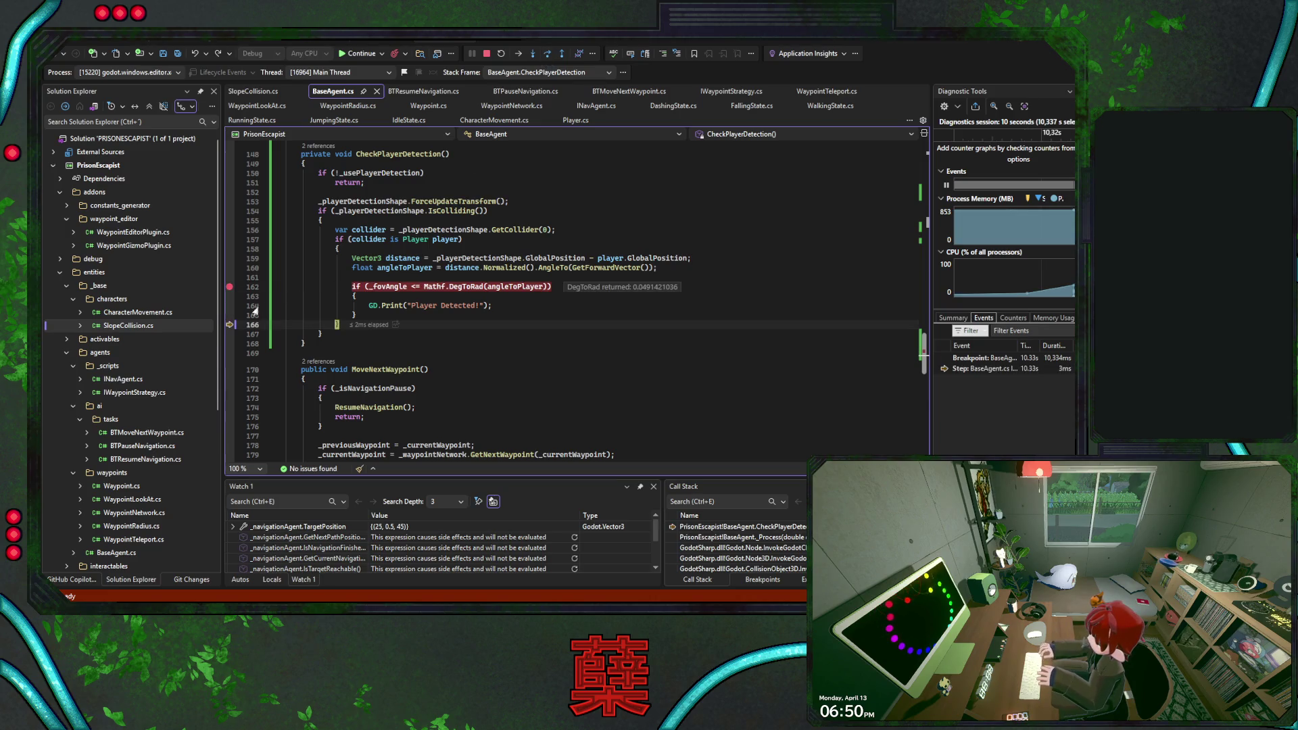
drag(230, 291, 230, 297)
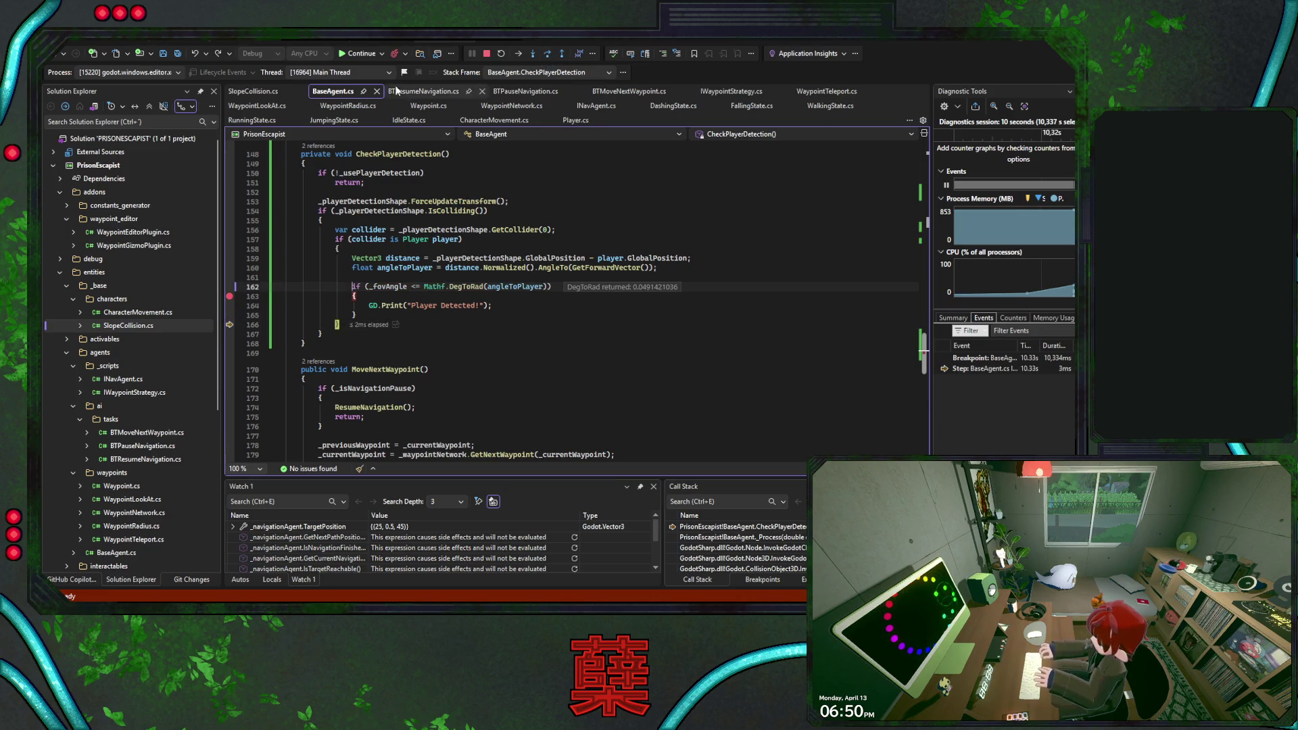
click(362, 54)
text(d)
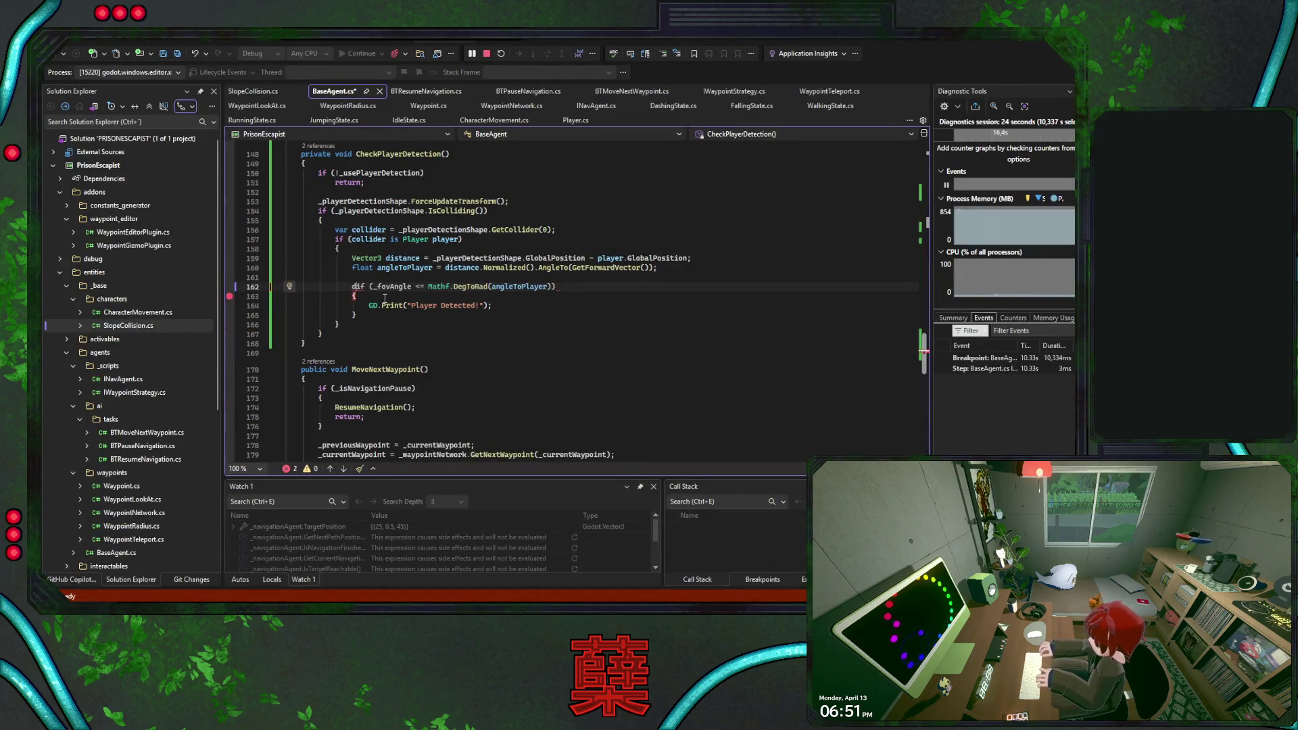
- Delete the stray 'd' before the if, restore the line 162 breakpoint, and resume
click(357, 286)
key(BackSpace)
click(230, 286)
key(F5)
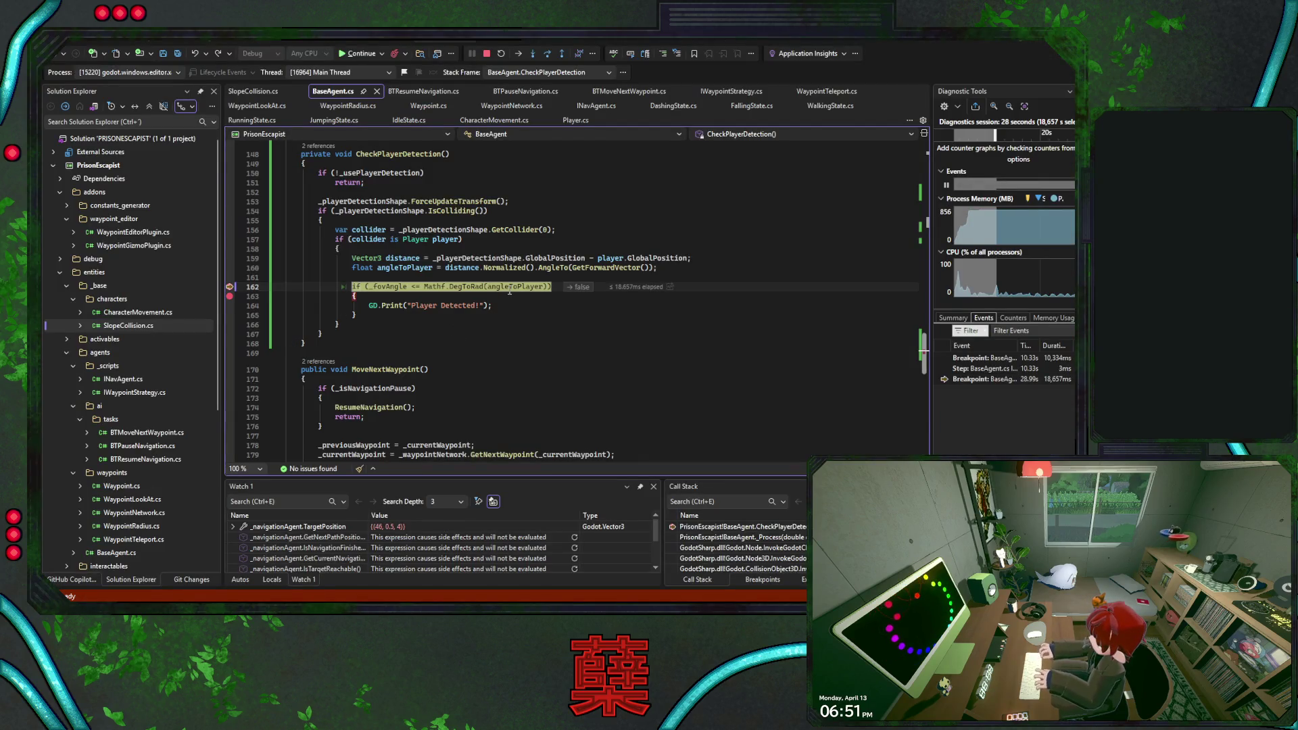
- Add Mathf.DegToRad(angleToPlayer) to Watch 1 (about 0.0488), then stop debugging
drag(432, 291, 562, 289)
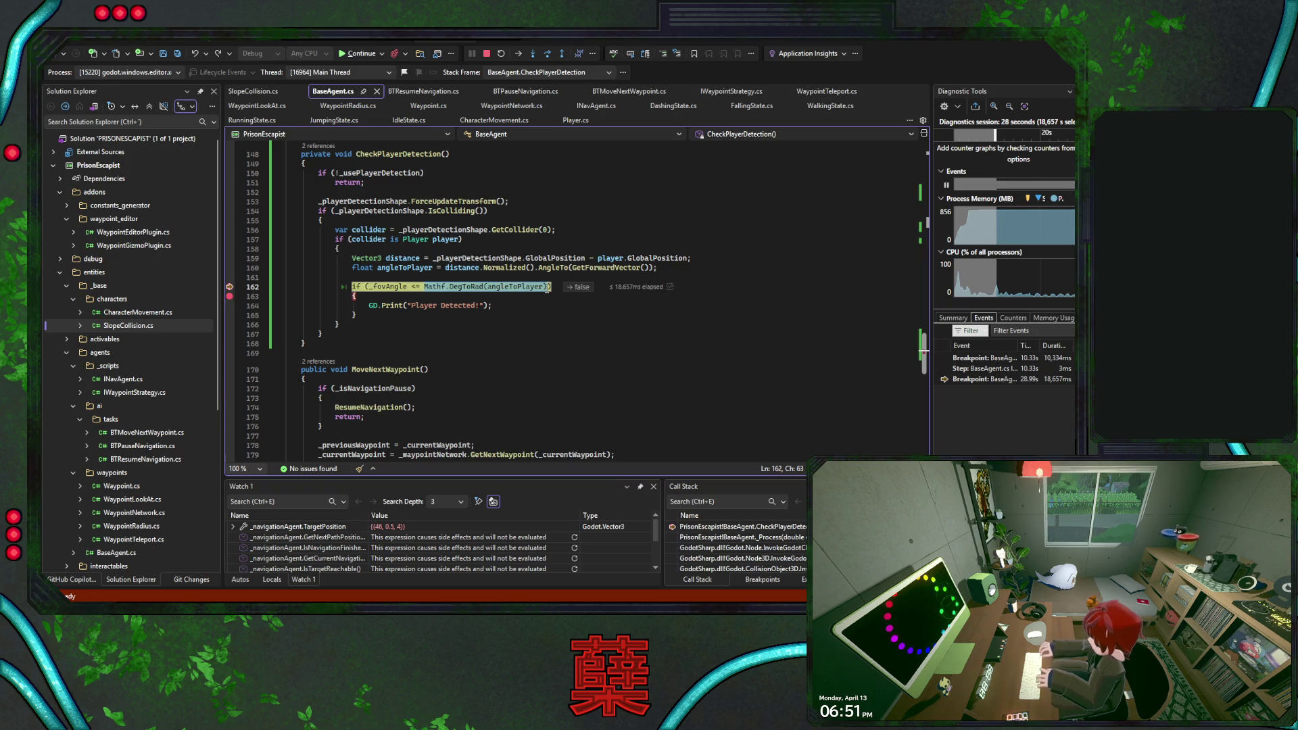
drag(295, 538, 297, 538)
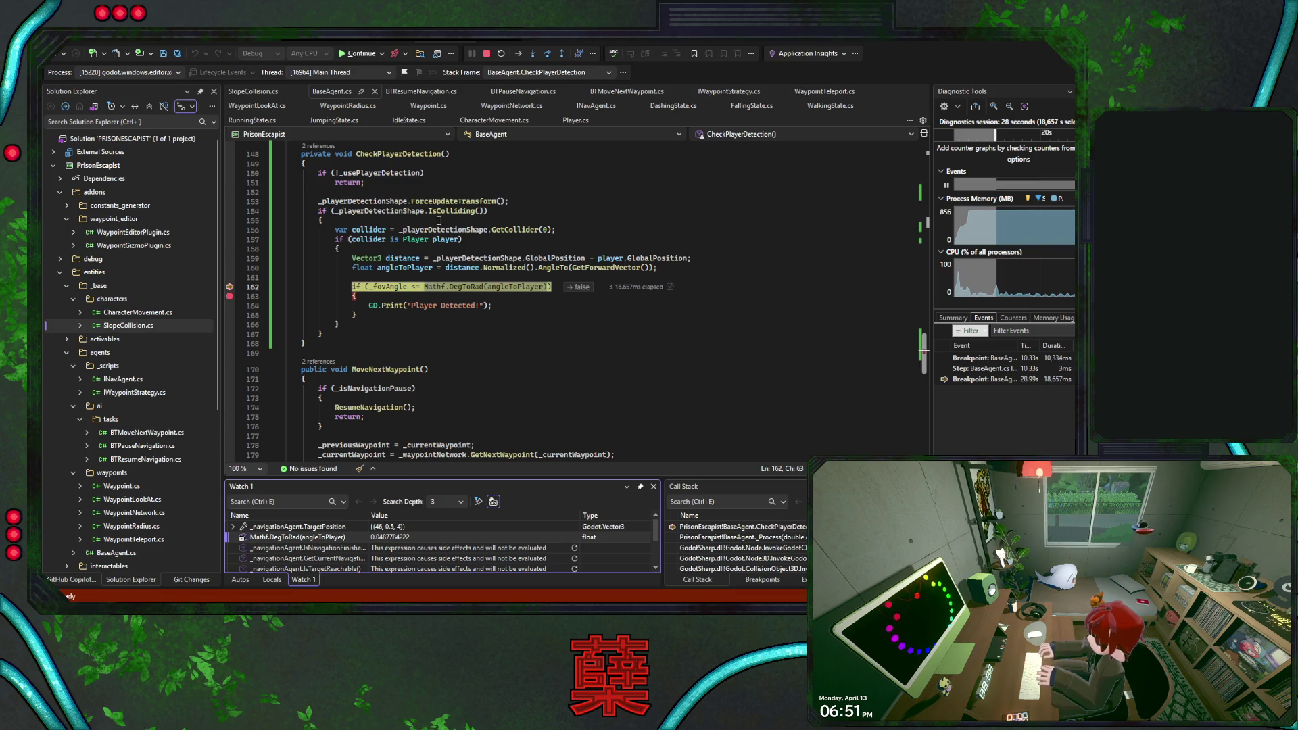
click(486, 54)
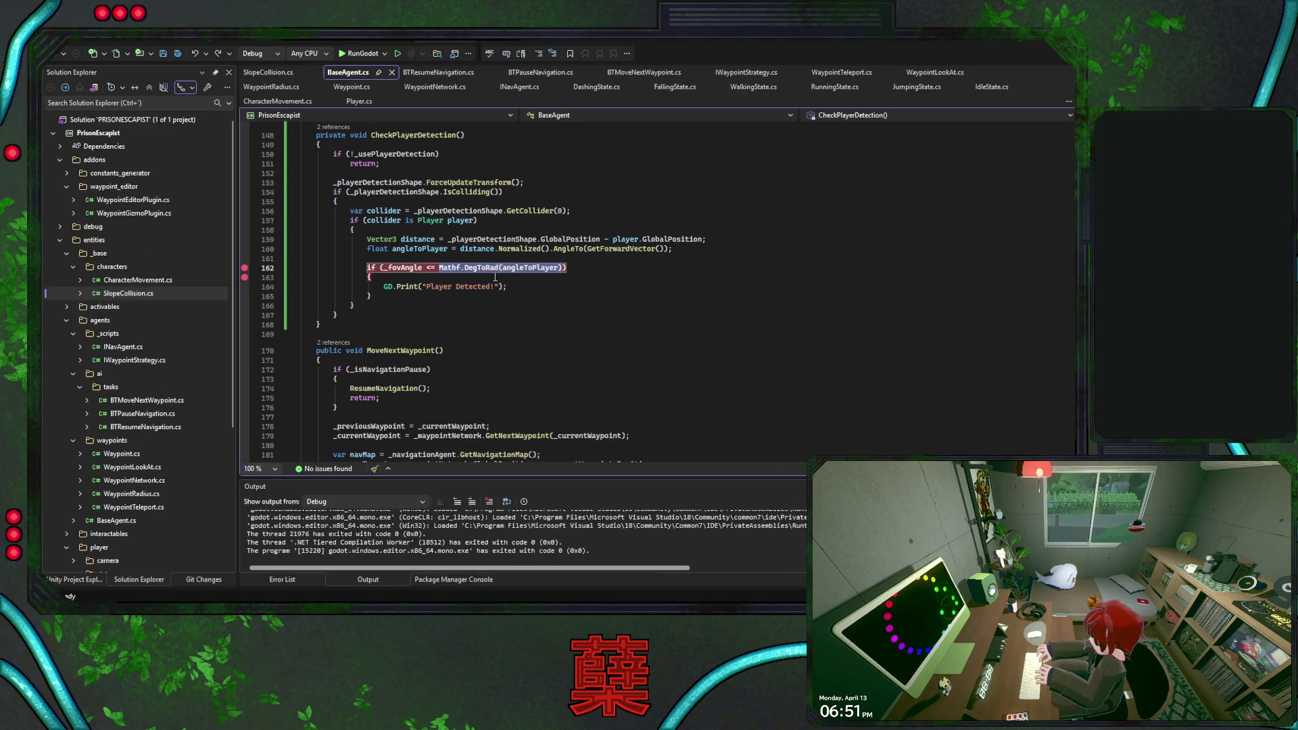
- Change the DegToRad call on line 162 to Mathf.RadToDeg(angleToPlayer)
click(483, 269)
key(BackSpace)
key(BackSpace)
key(BackSpace)
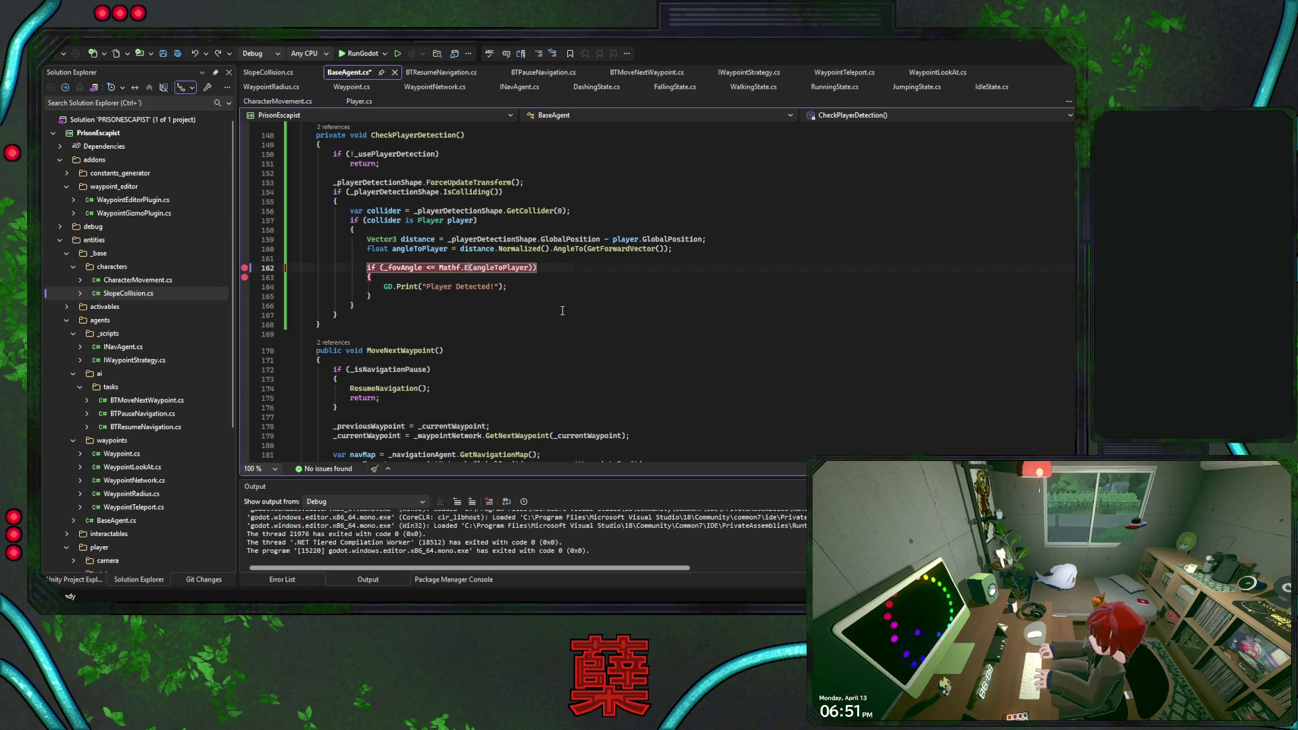
key(BackSpace)
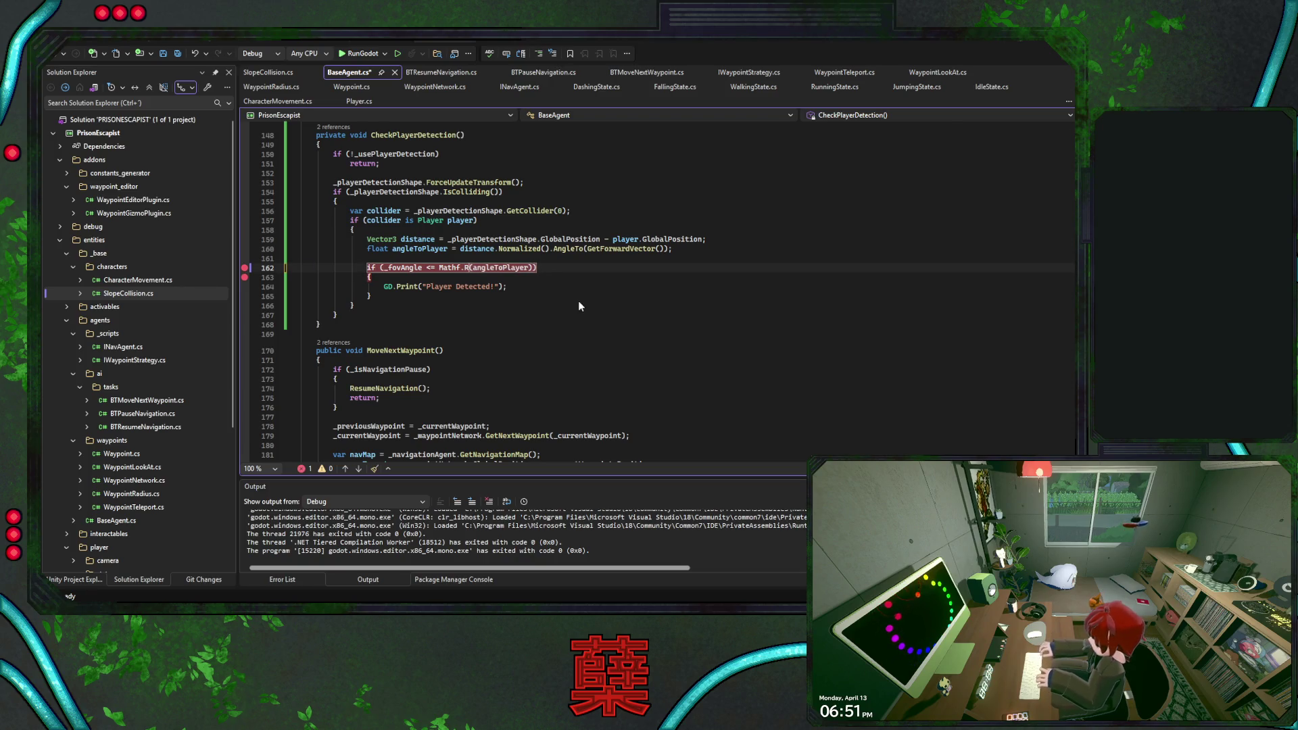
text(adToDeg)
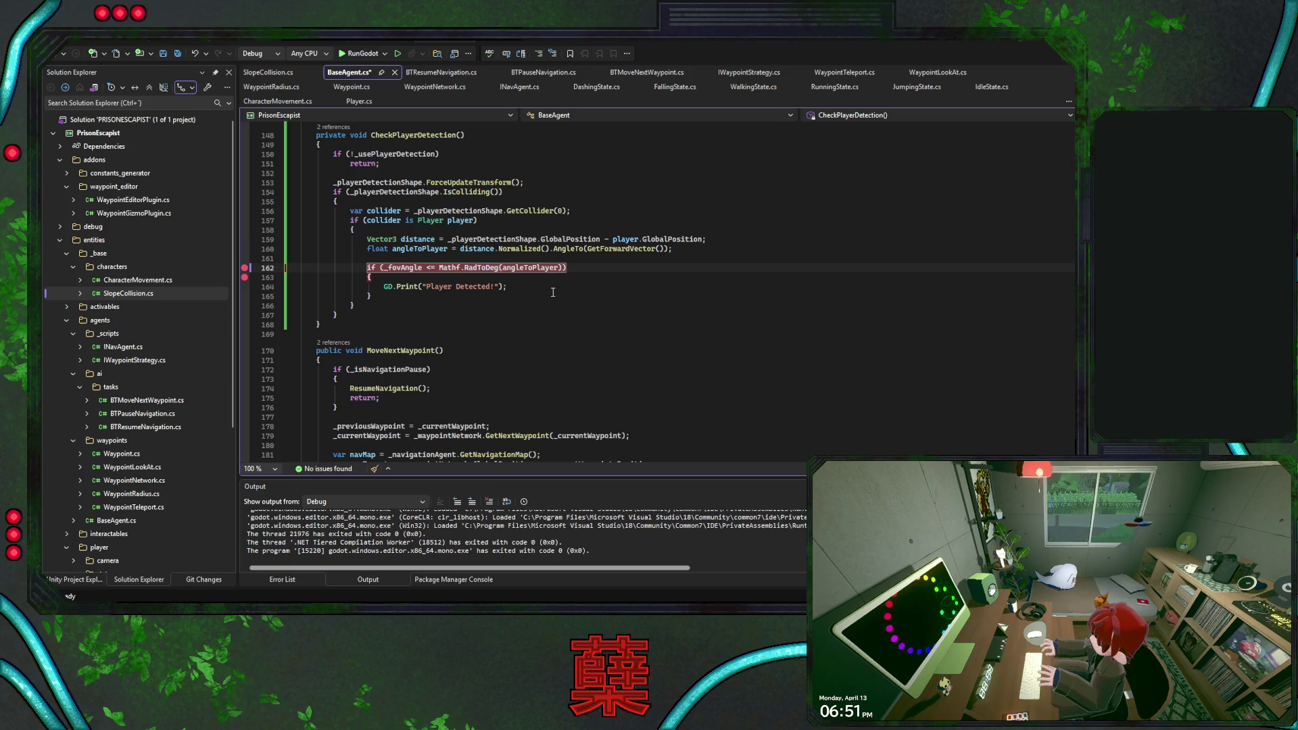
- Save BaseAgent.cs, then build and launch the game with RunGodot
click(549, 291)
key(ctrl+s)
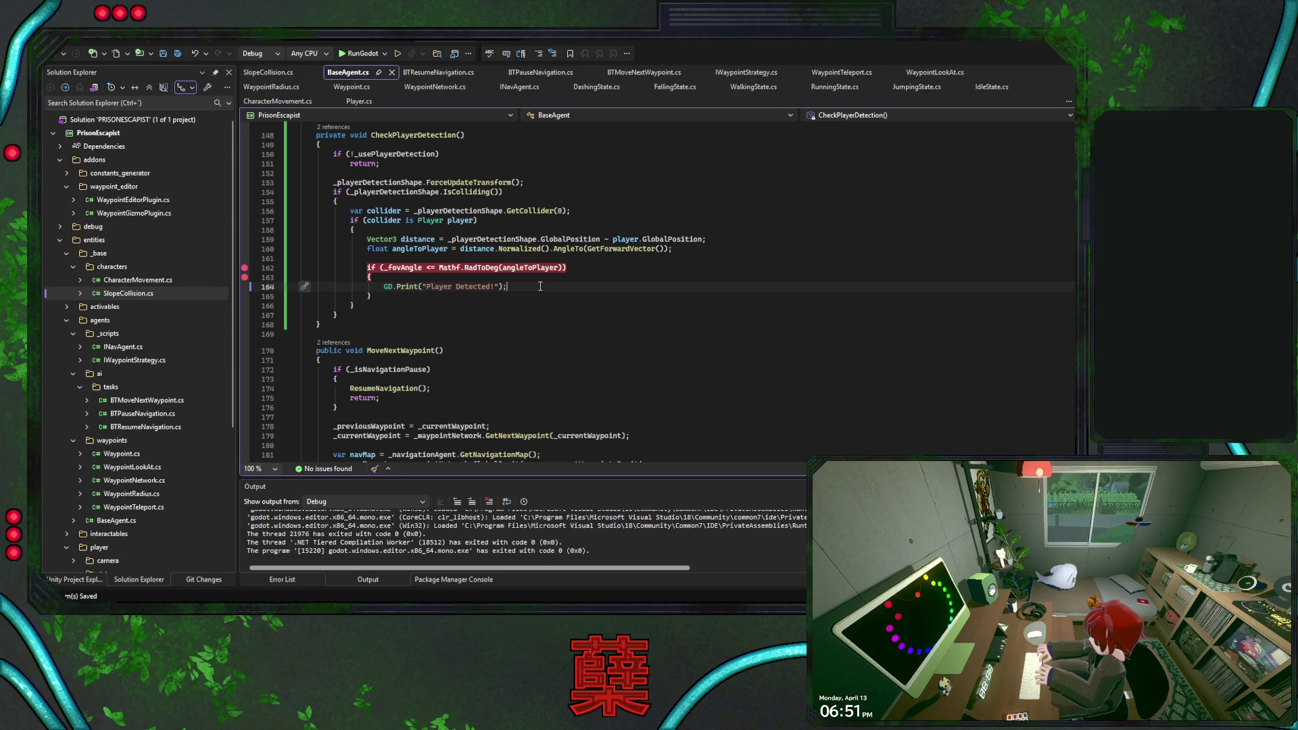
click(360, 53)
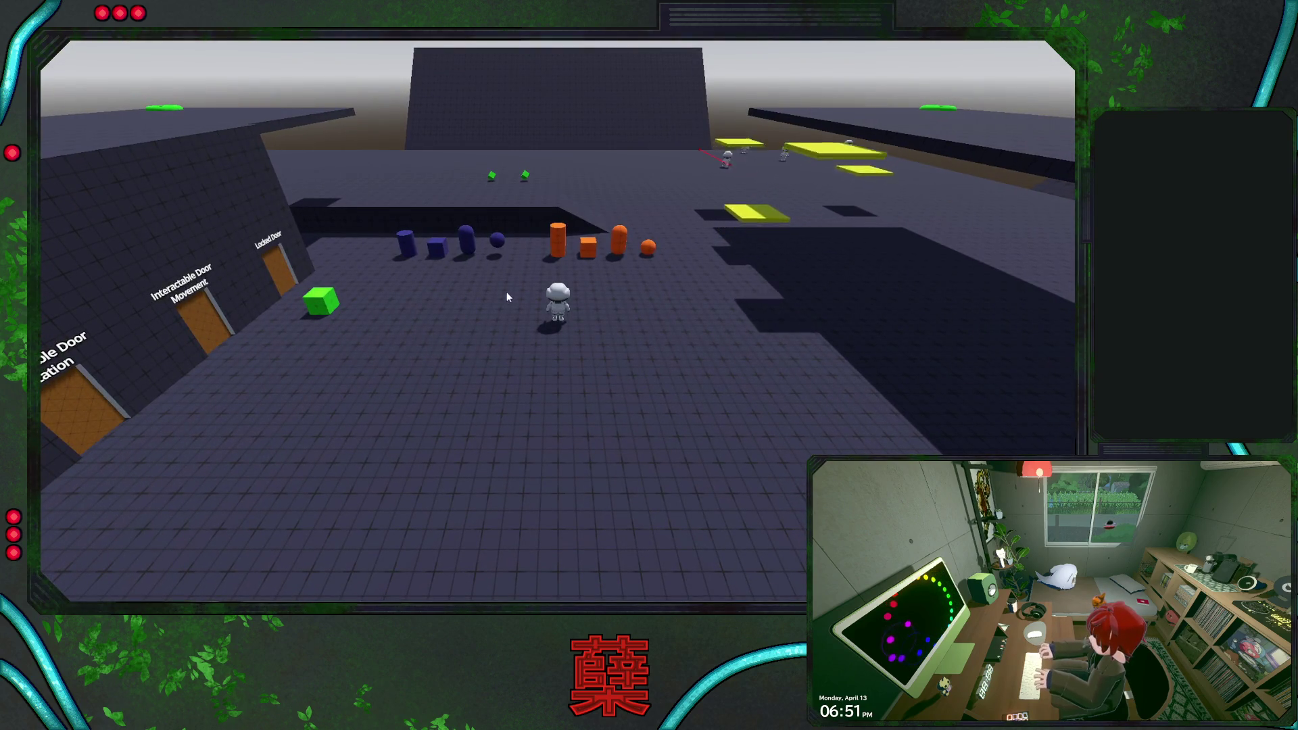
- Walk the player toward the enemies until the detection breakpoint hits
key(w)
key(d)
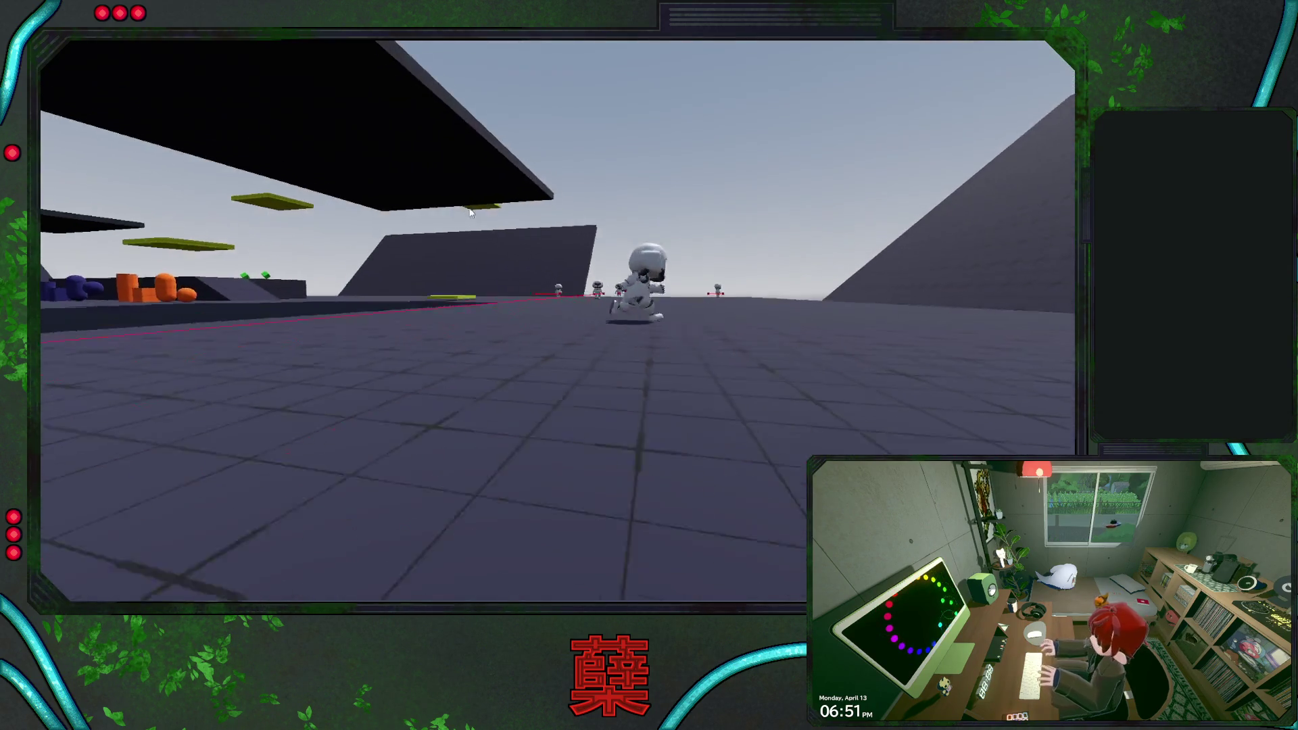
key(w)
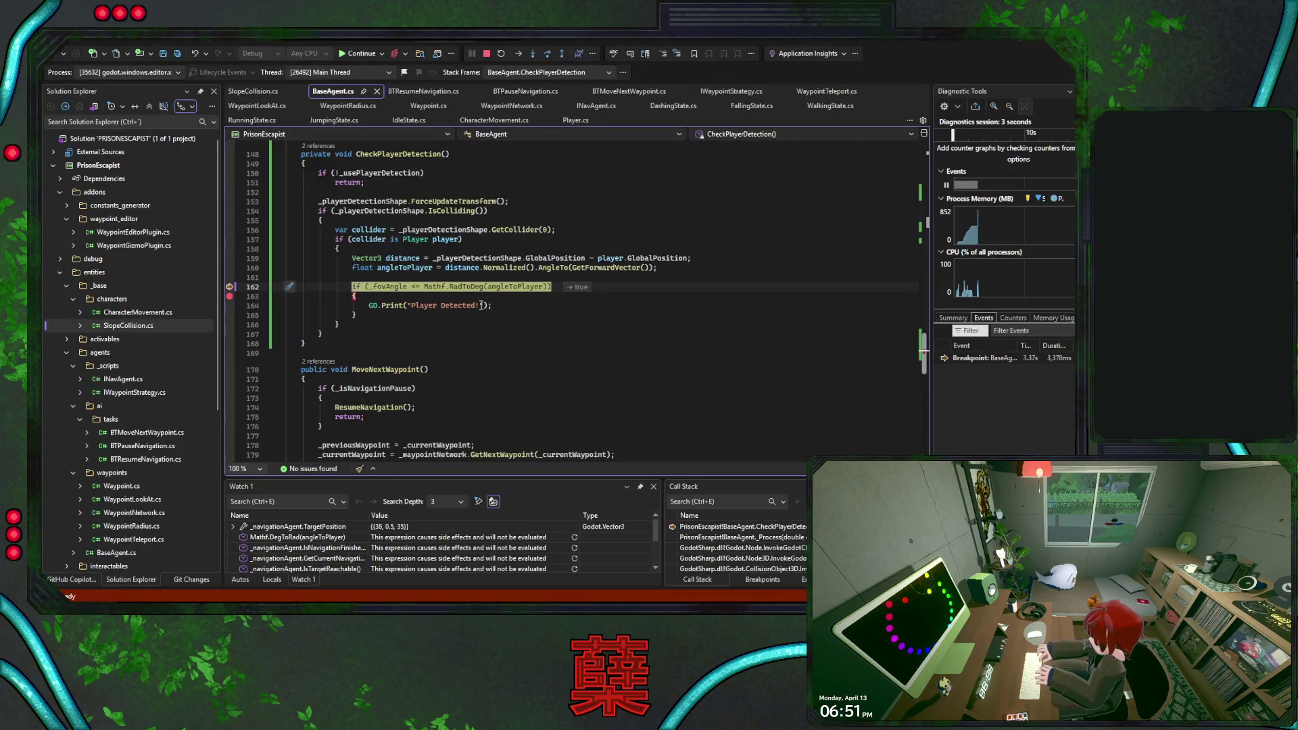
- Add Mathf.RadToDeg(angleToPlayer) and GetForwardVector() as watches in Watch 1
drag(426, 287, 547, 289)
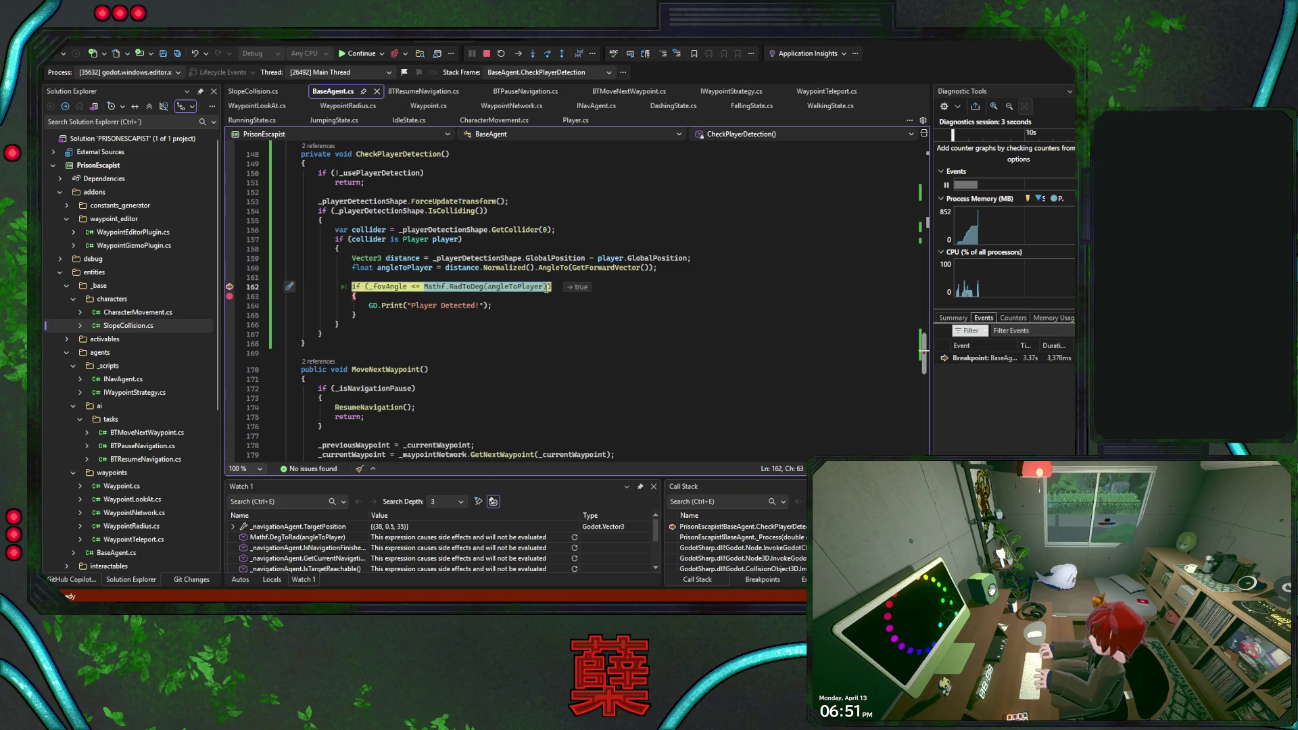
double_click(298, 537)
key(ctrl+v)
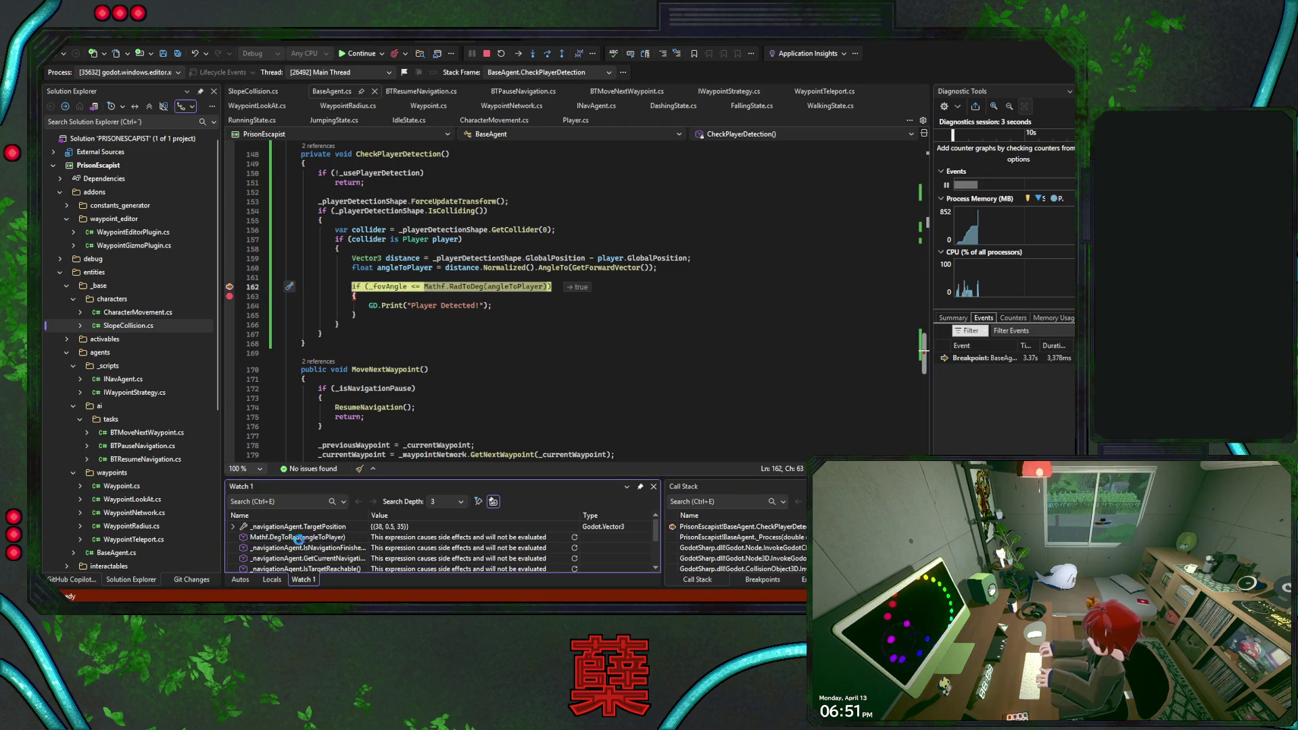
key(Return)
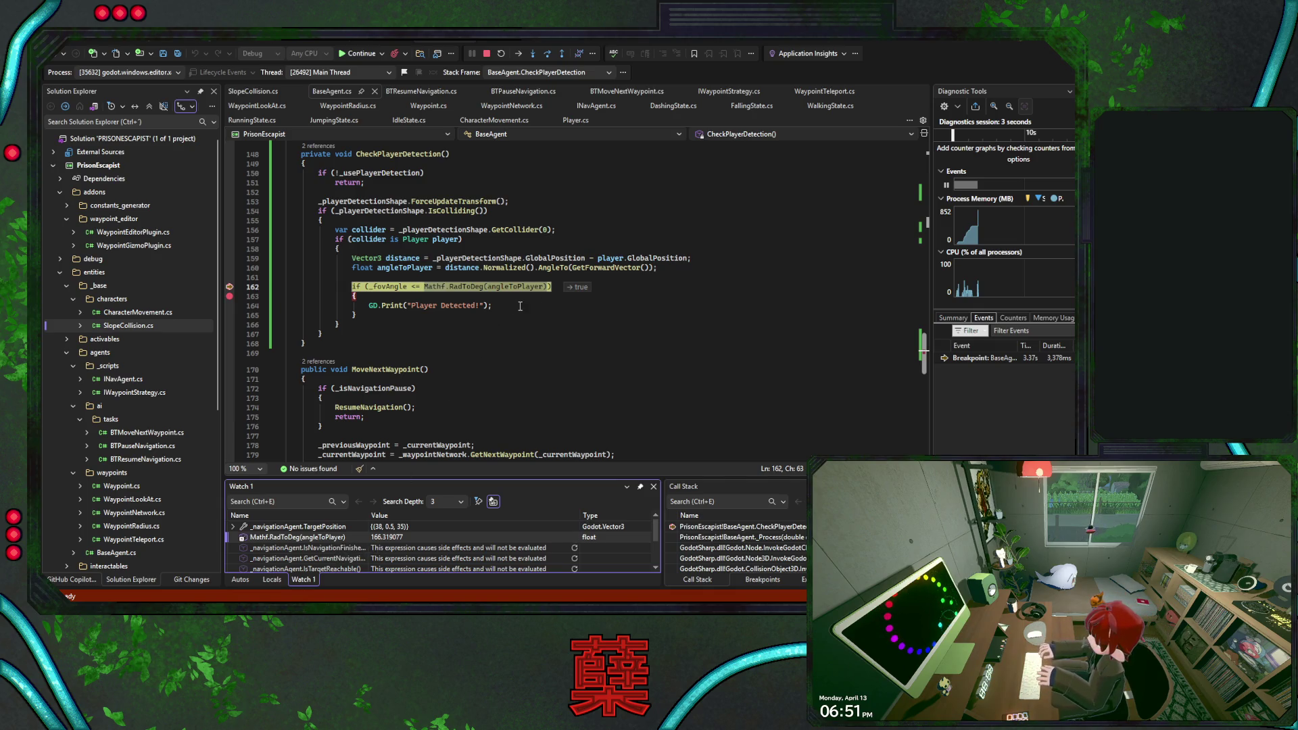
drag(572, 268, 648, 271)
key(ctrl+c)
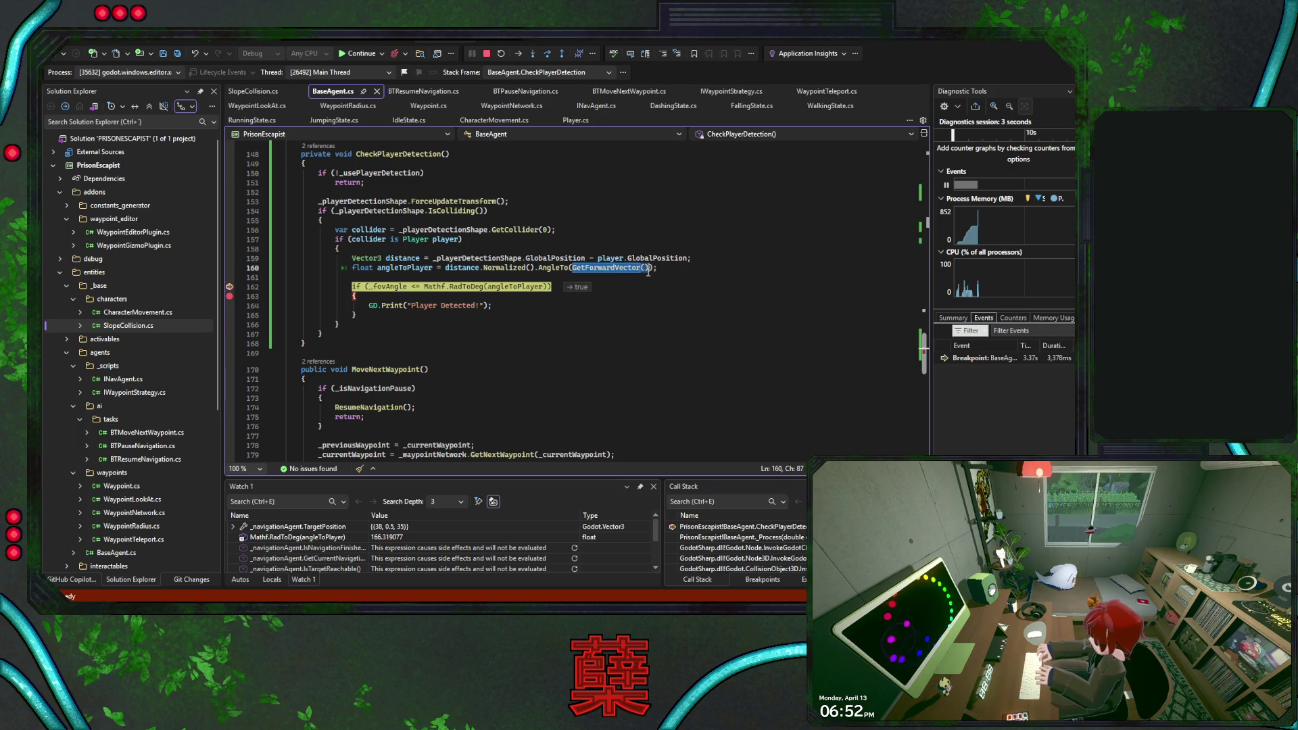
double_click(334, 548)
key(ctrl+v)
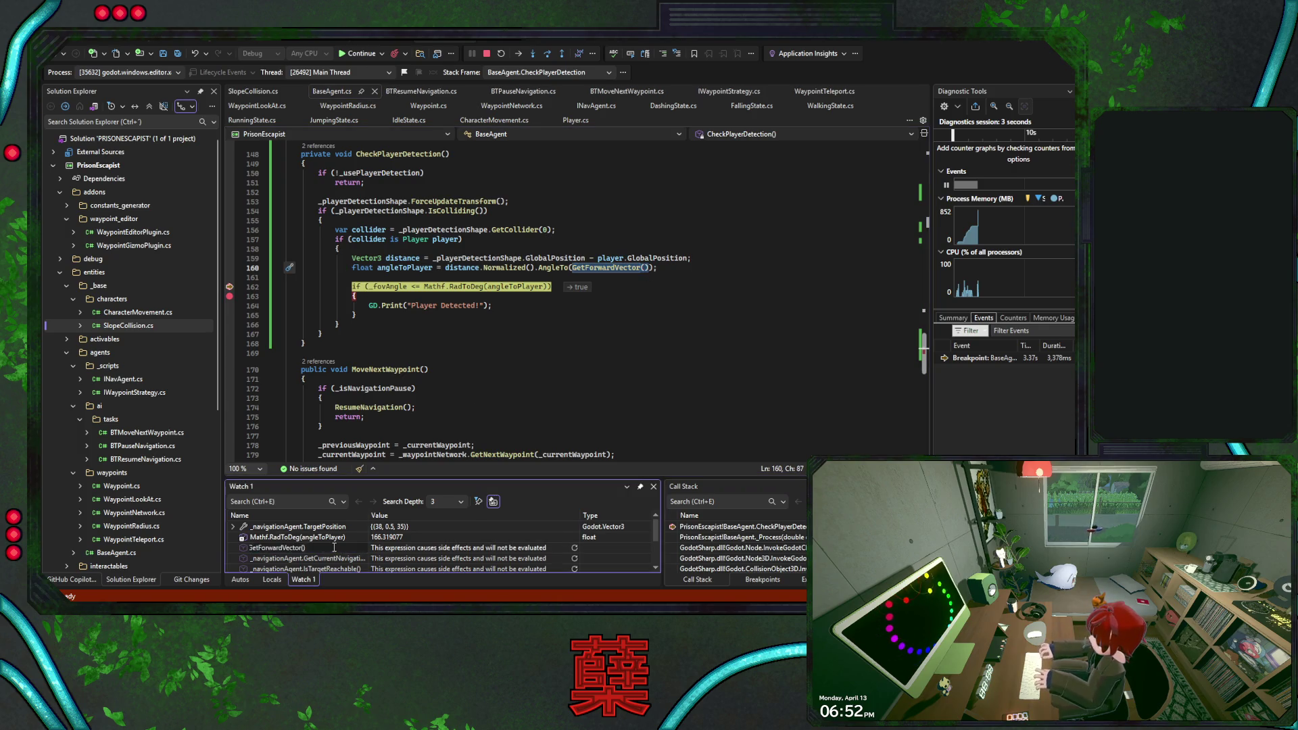
key(Return)
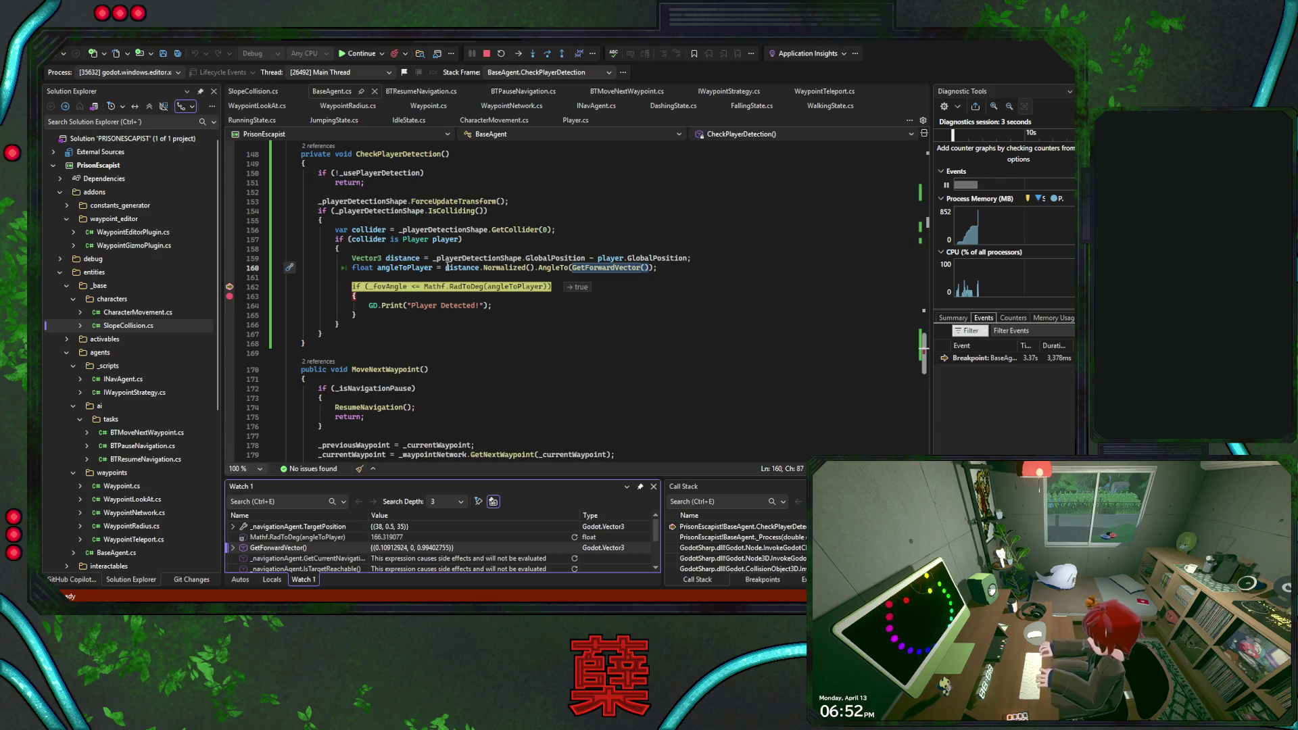
- Watch distance.Normalized(), then step onto the "Player Detected!" print on line 163
drag(445, 268, 529, 268)
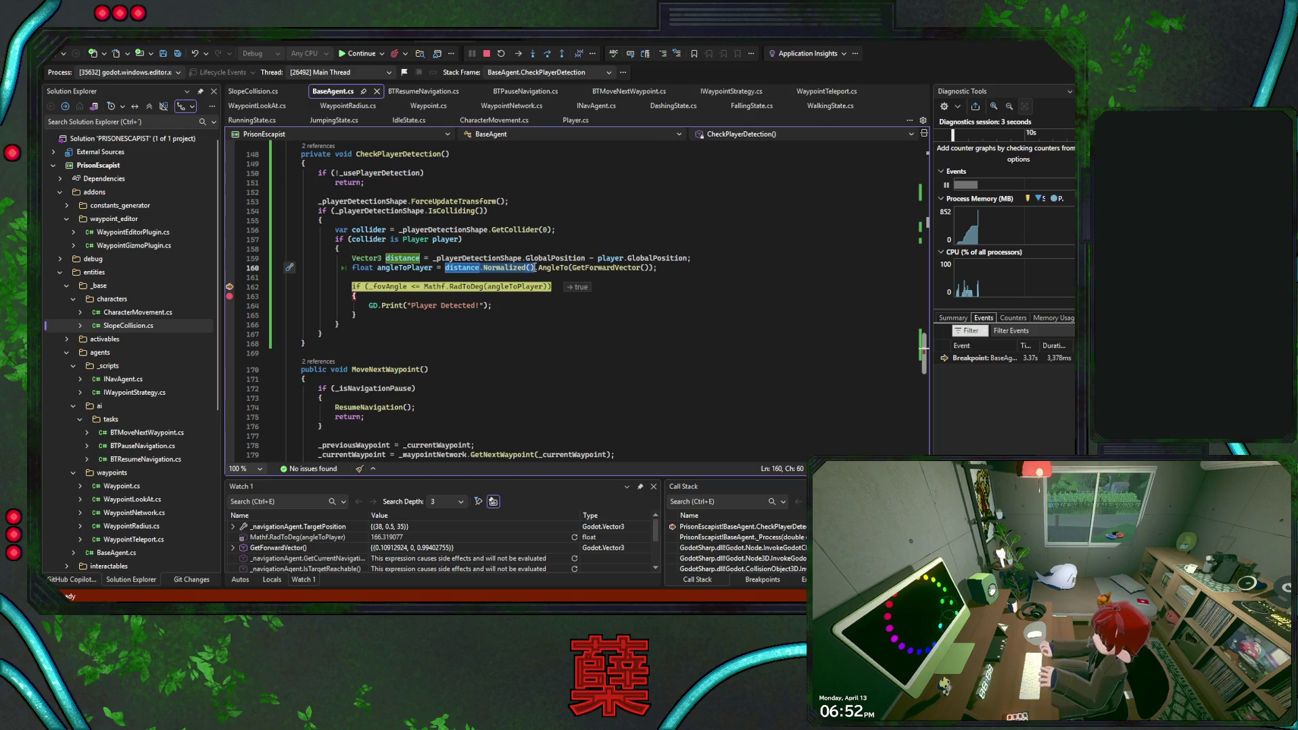
click(293, 558)
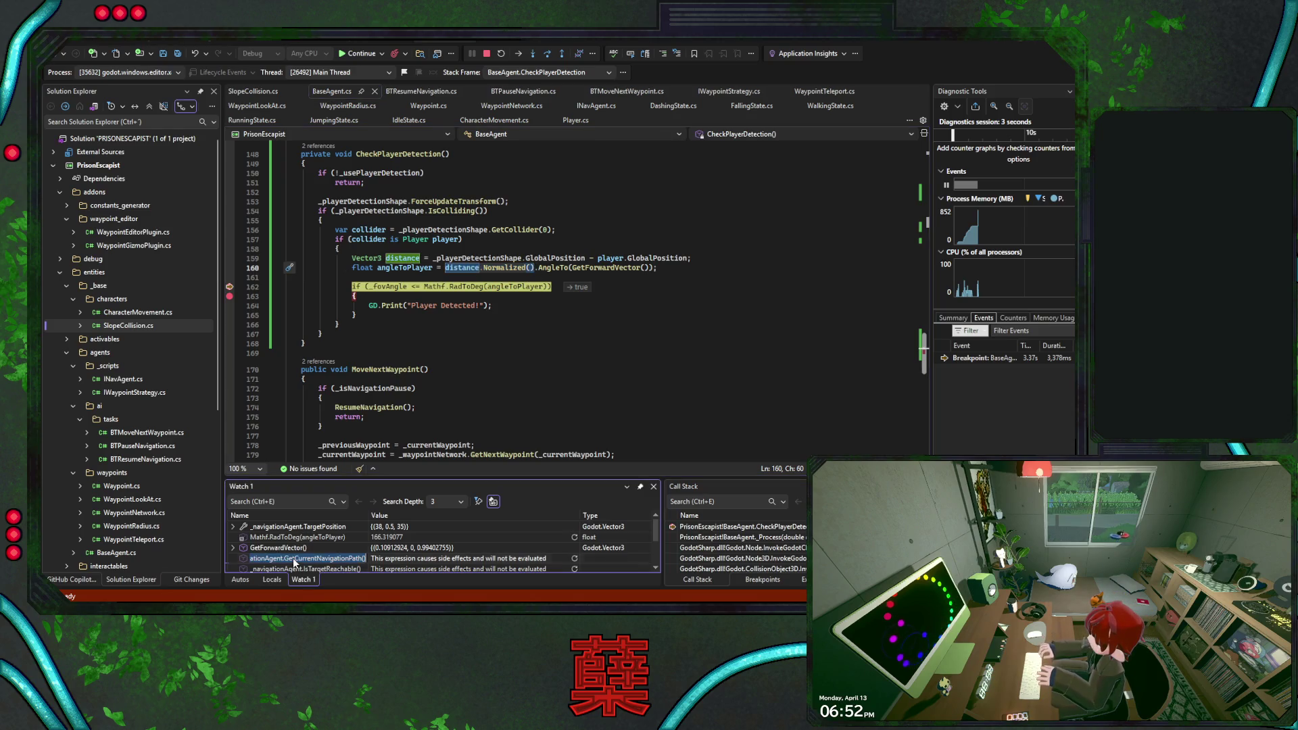
click(293, 558)
key(ctrl+v)
key(Return)
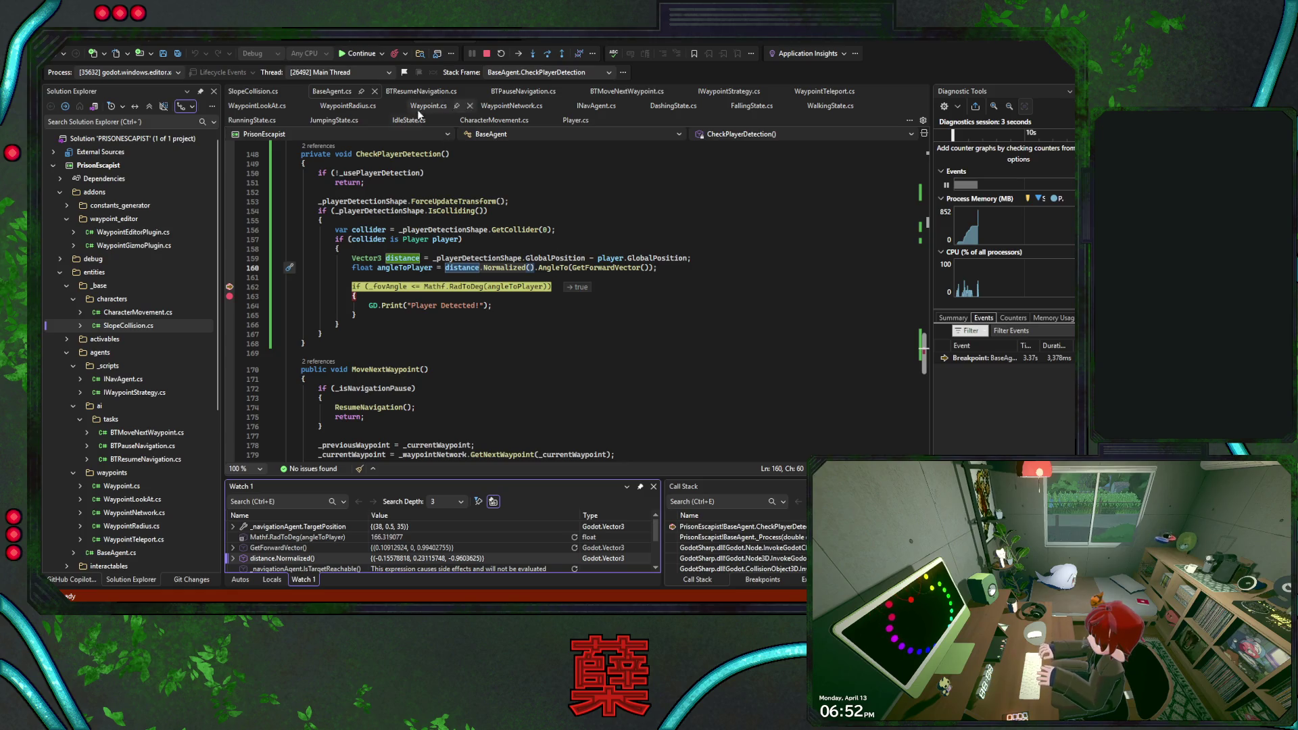
click(333, 92)
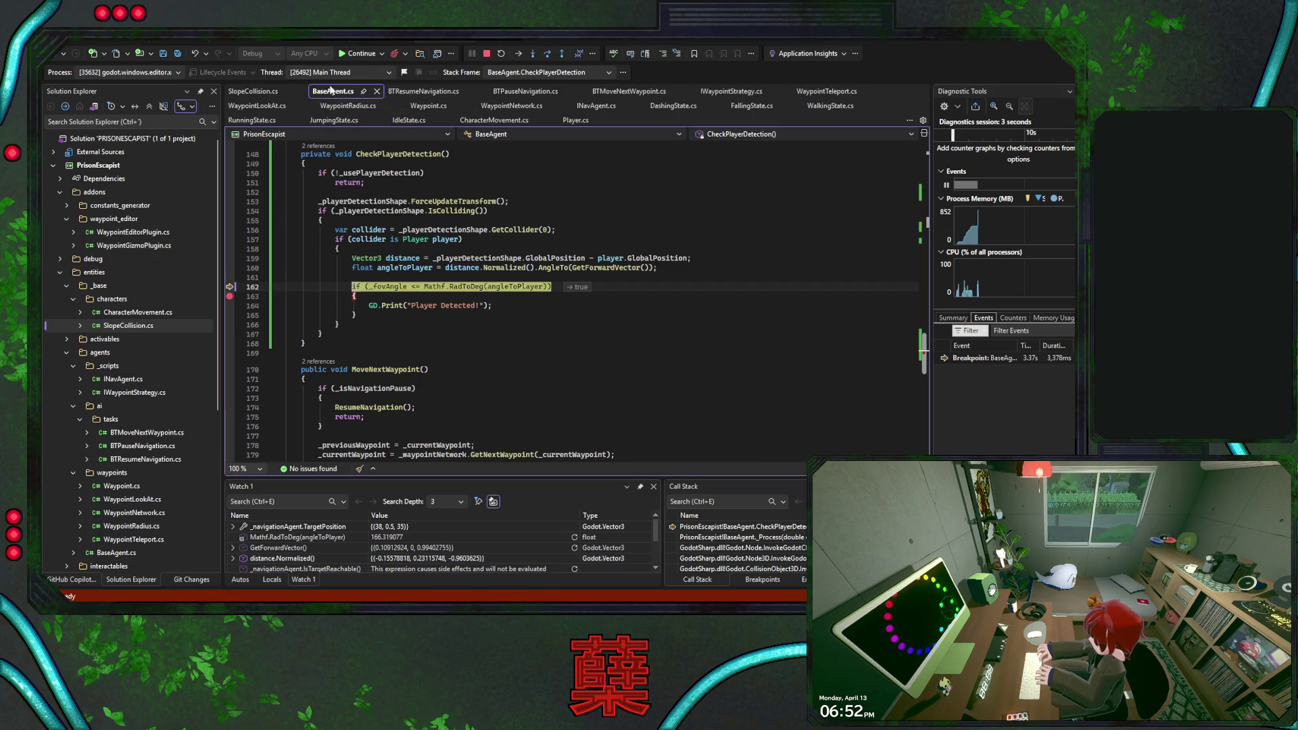
click(357, 54)
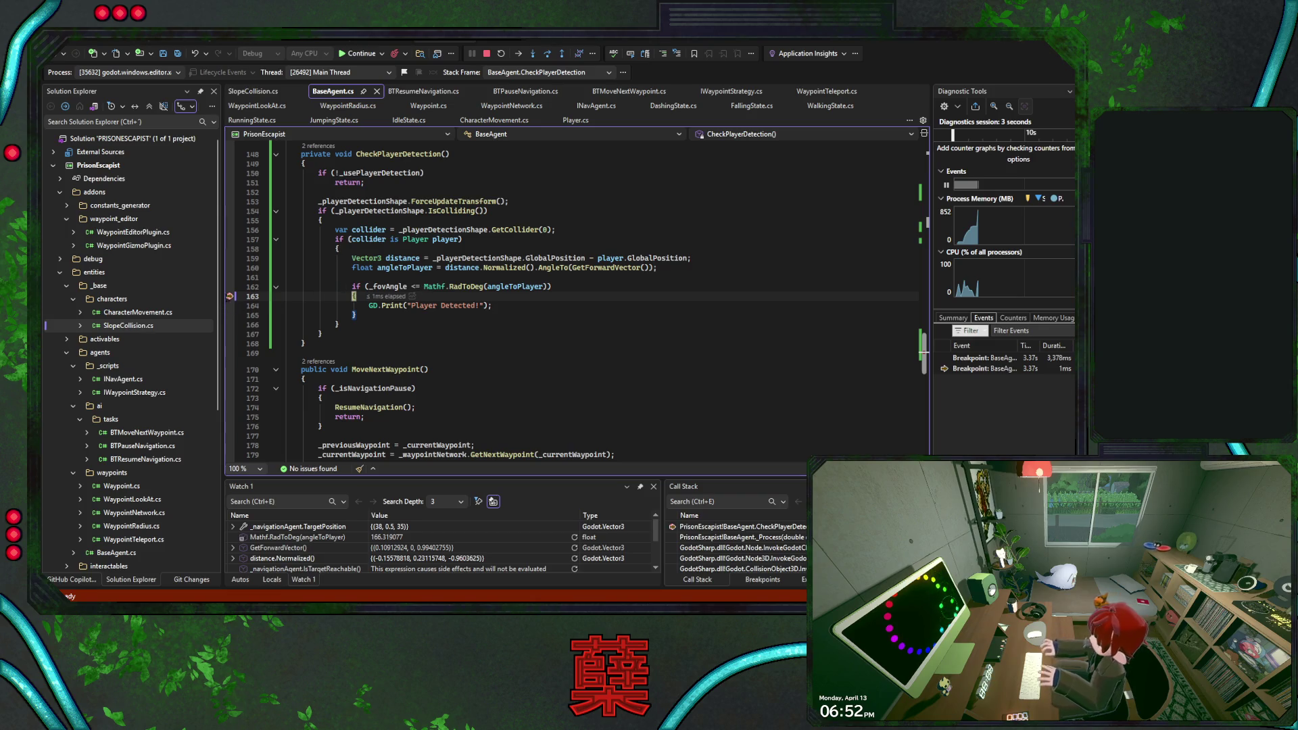
- Resume from the breakpoint, stop the game, rerun it with F5, then exit from the pause menu
click(352, 54)
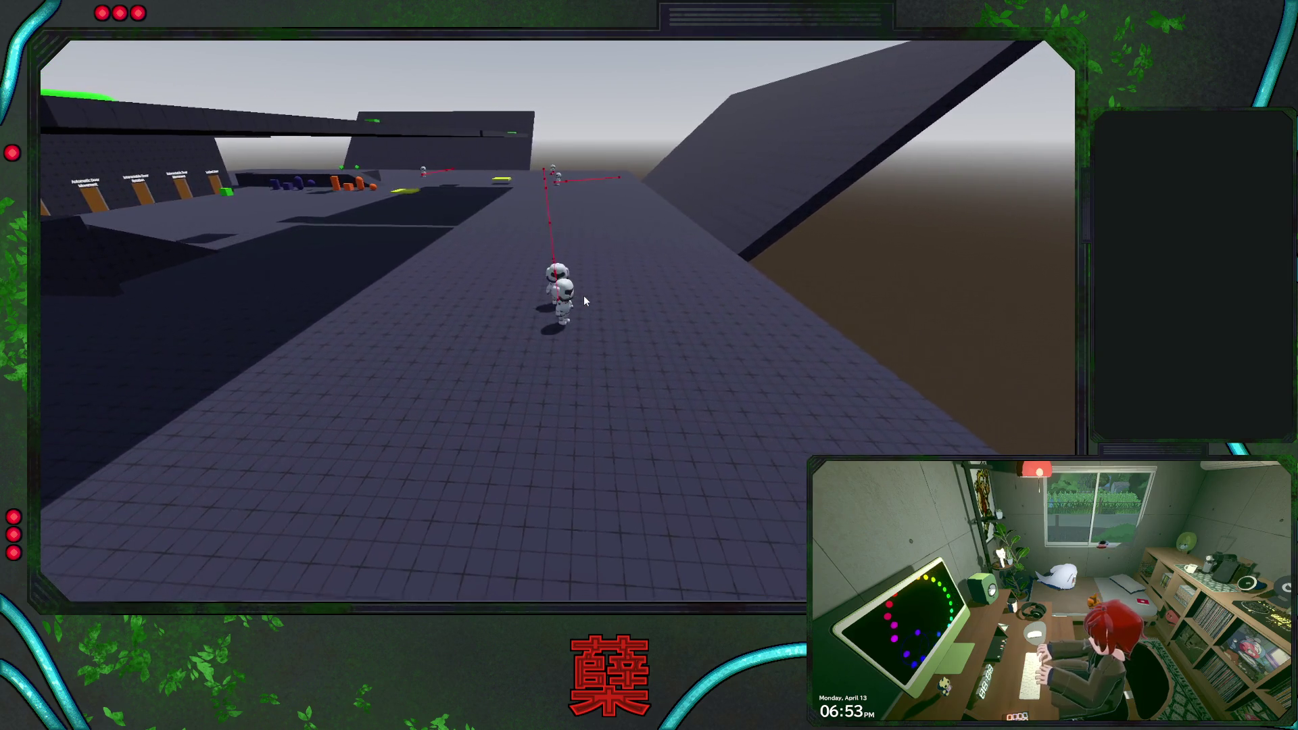
key(F8)
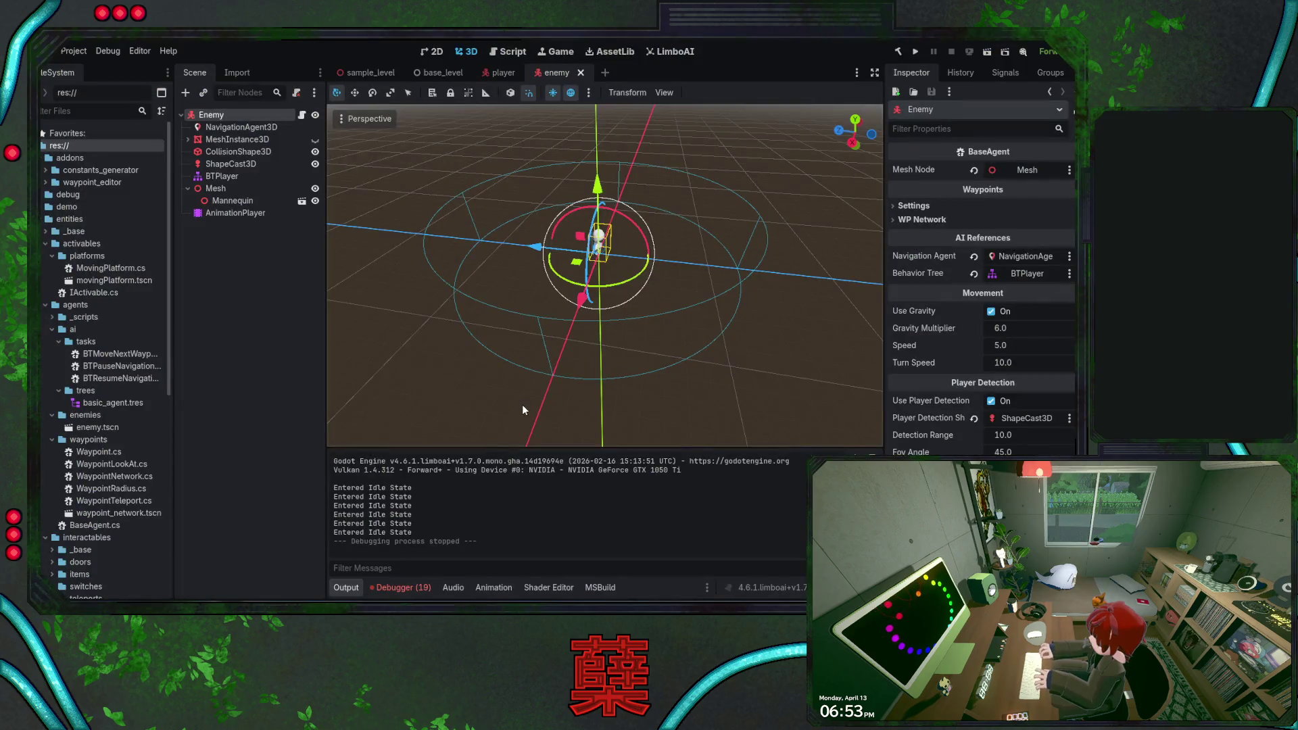
key(F5)
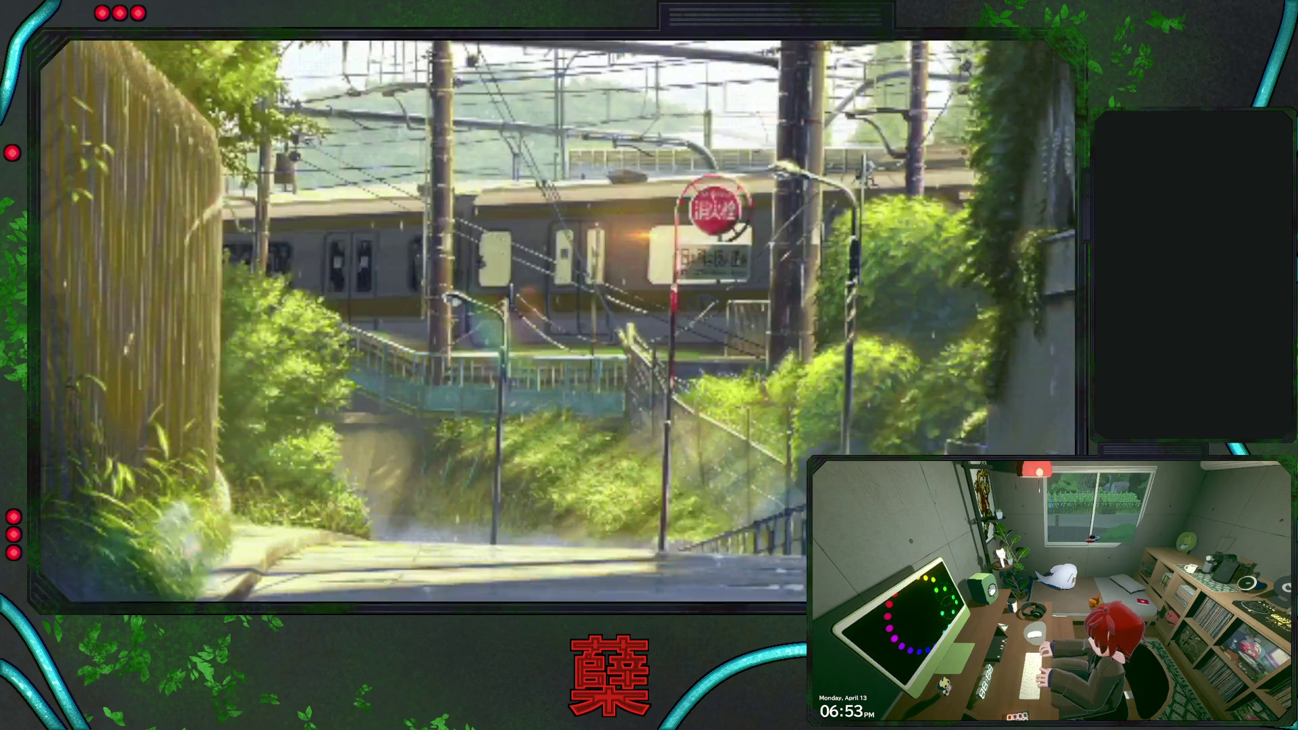
key(w)
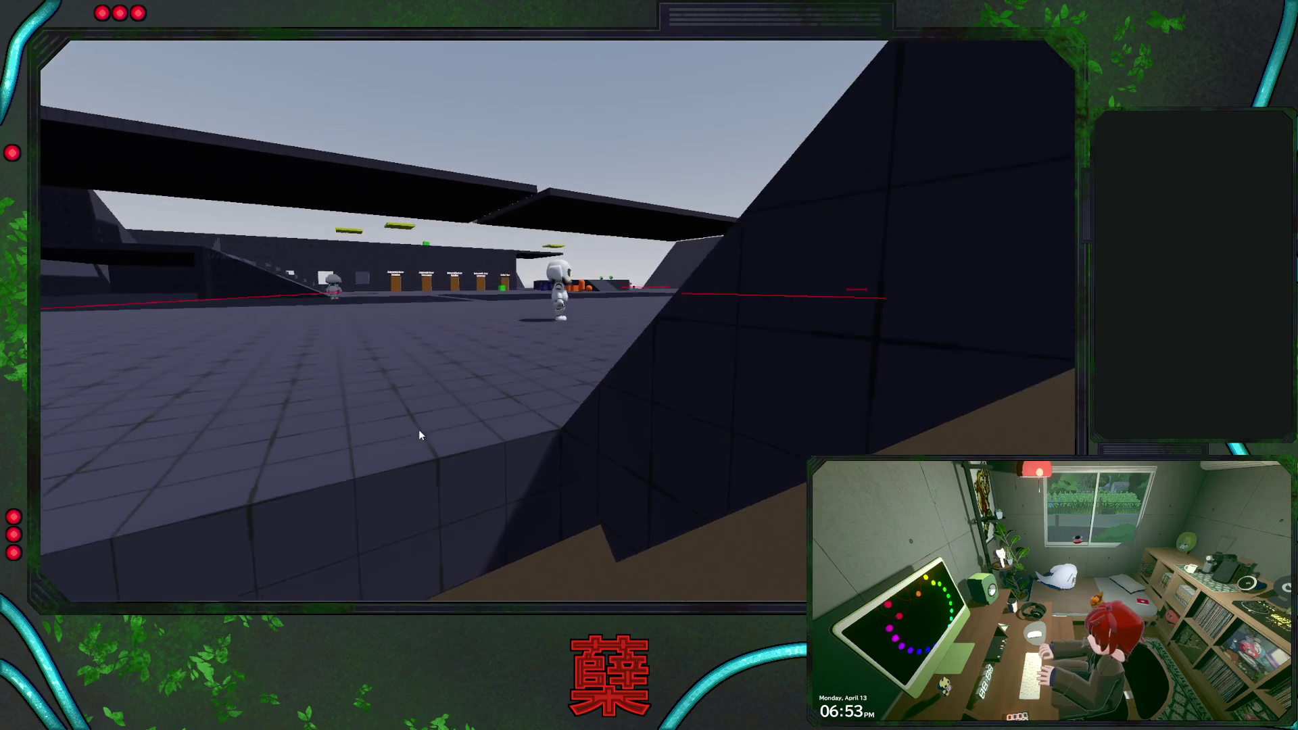
key(Escape)
click(562, 384)
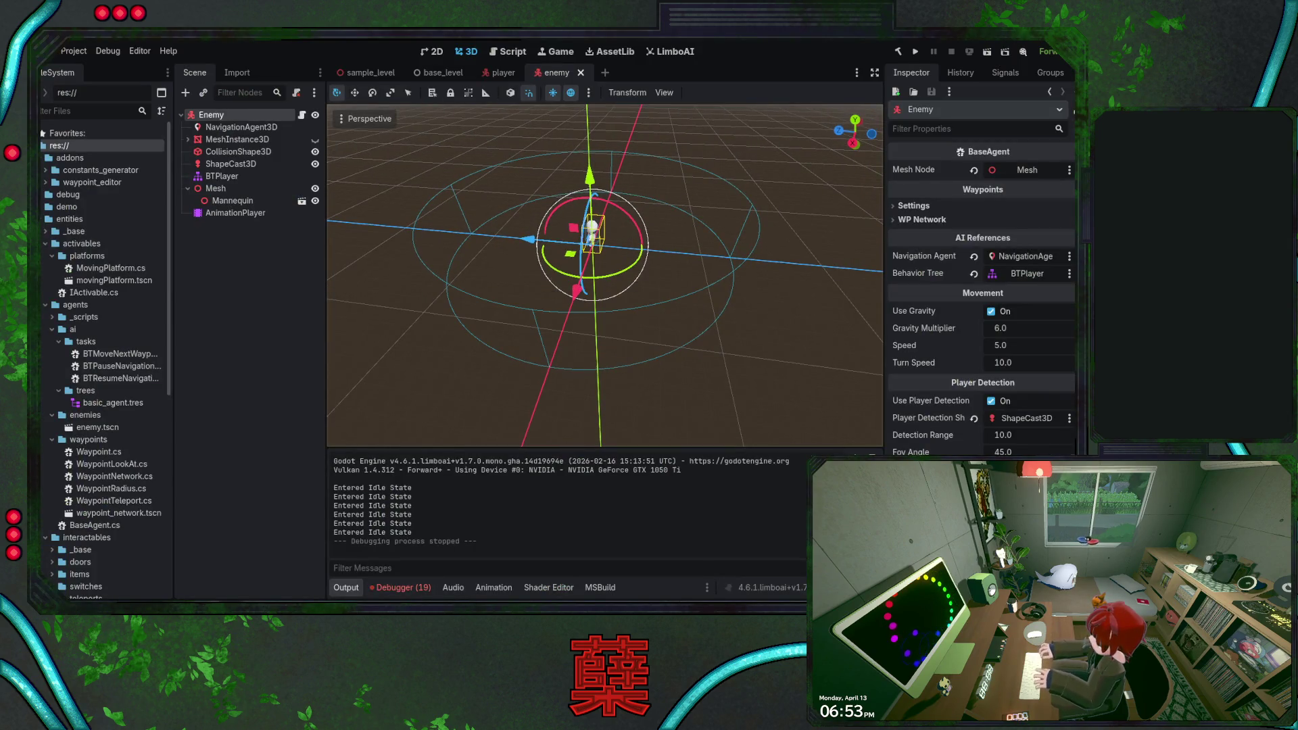
- Switch from the Godot editor over to Visual Studio
key(alt+Tab)
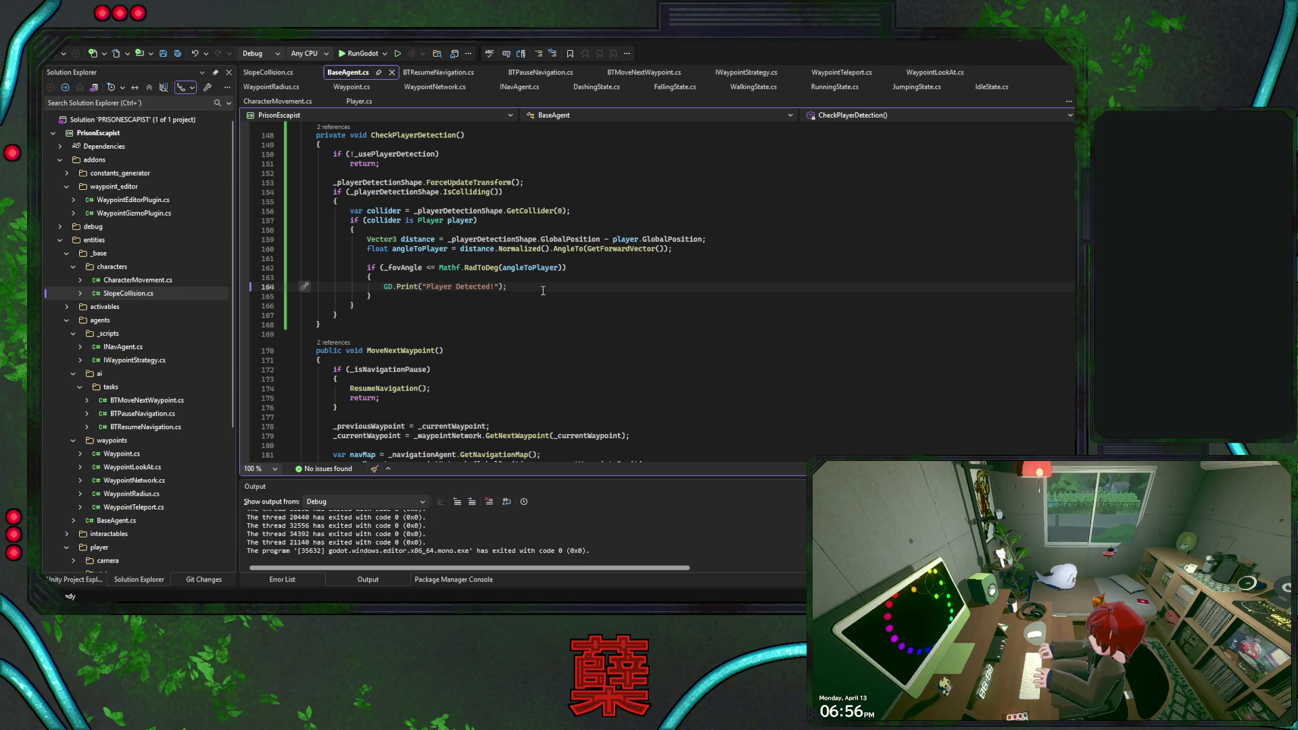
- Move to the end of the "Player Detected!" print on line 164 and save BaseAgent.cs
click(592, 270)
scroll(636, 291, up, 2)
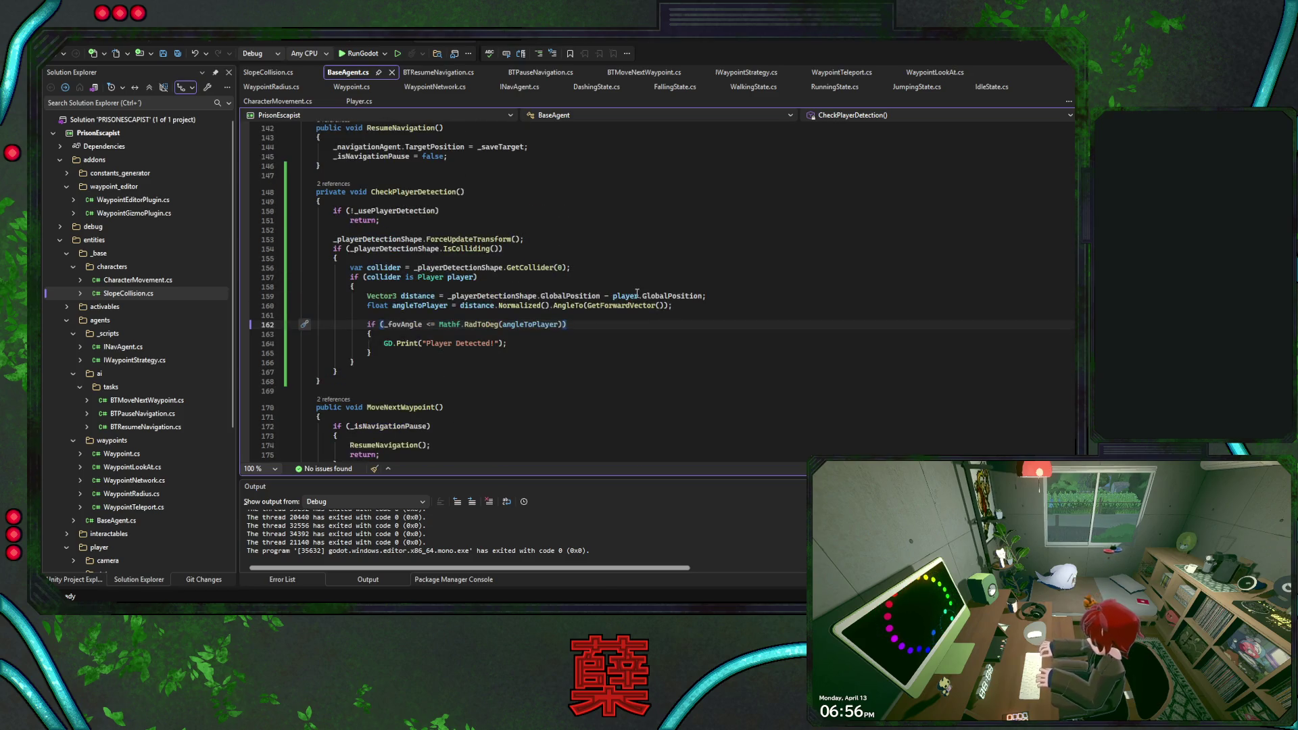
click(607, 343)
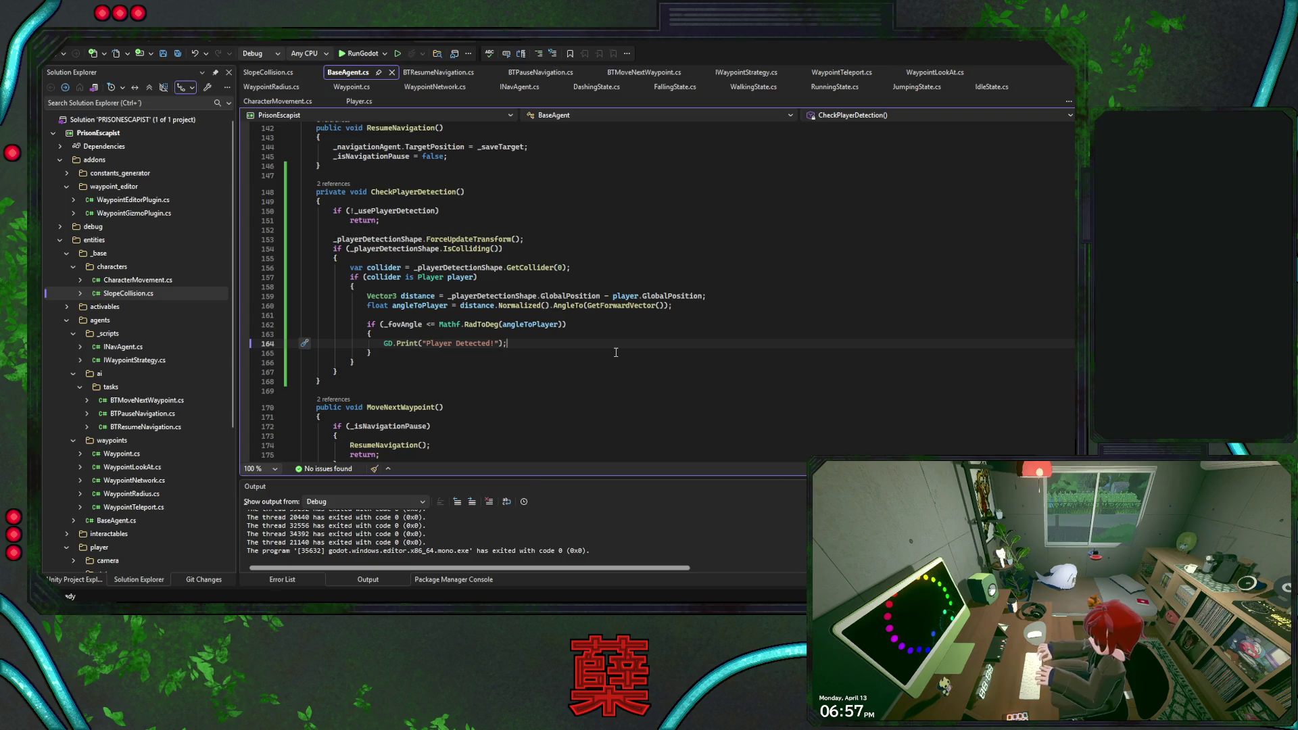
key(ctrl+s)
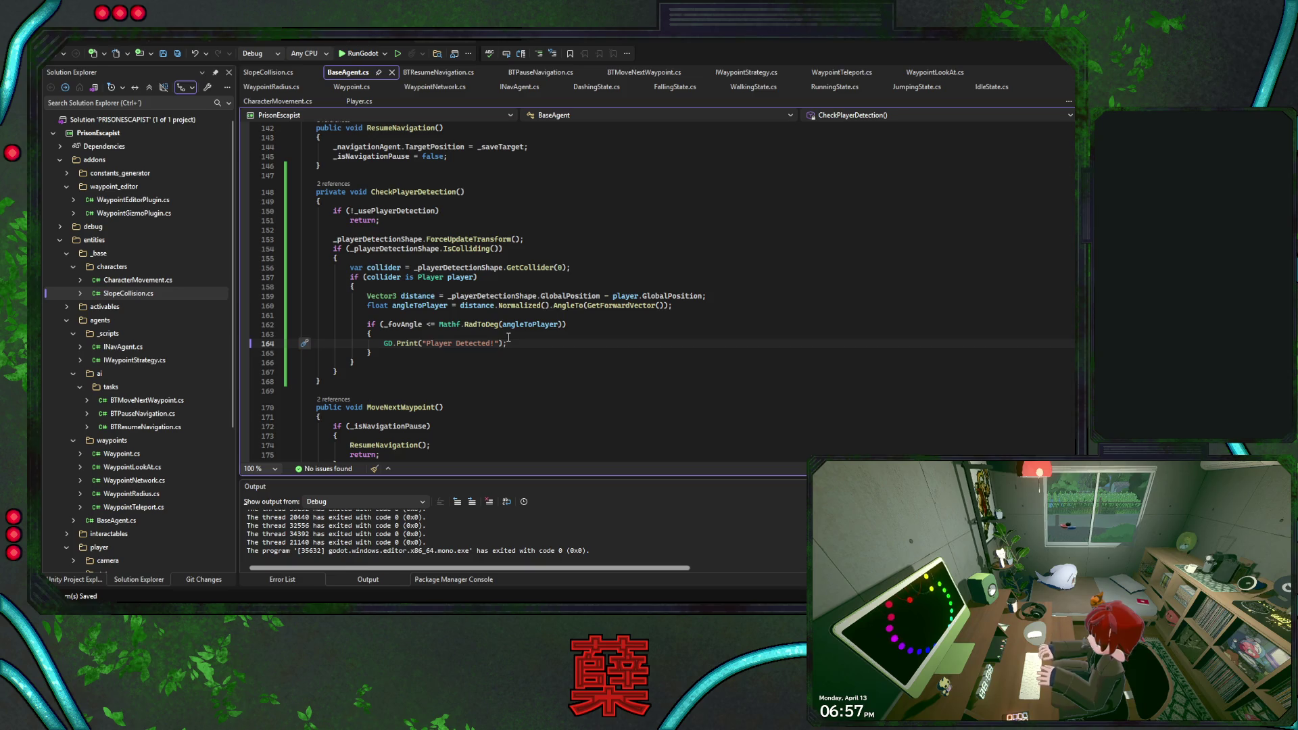
- Add _behaviorTree.Blackboard.Set("player_detected", true); after the print
key(Return)
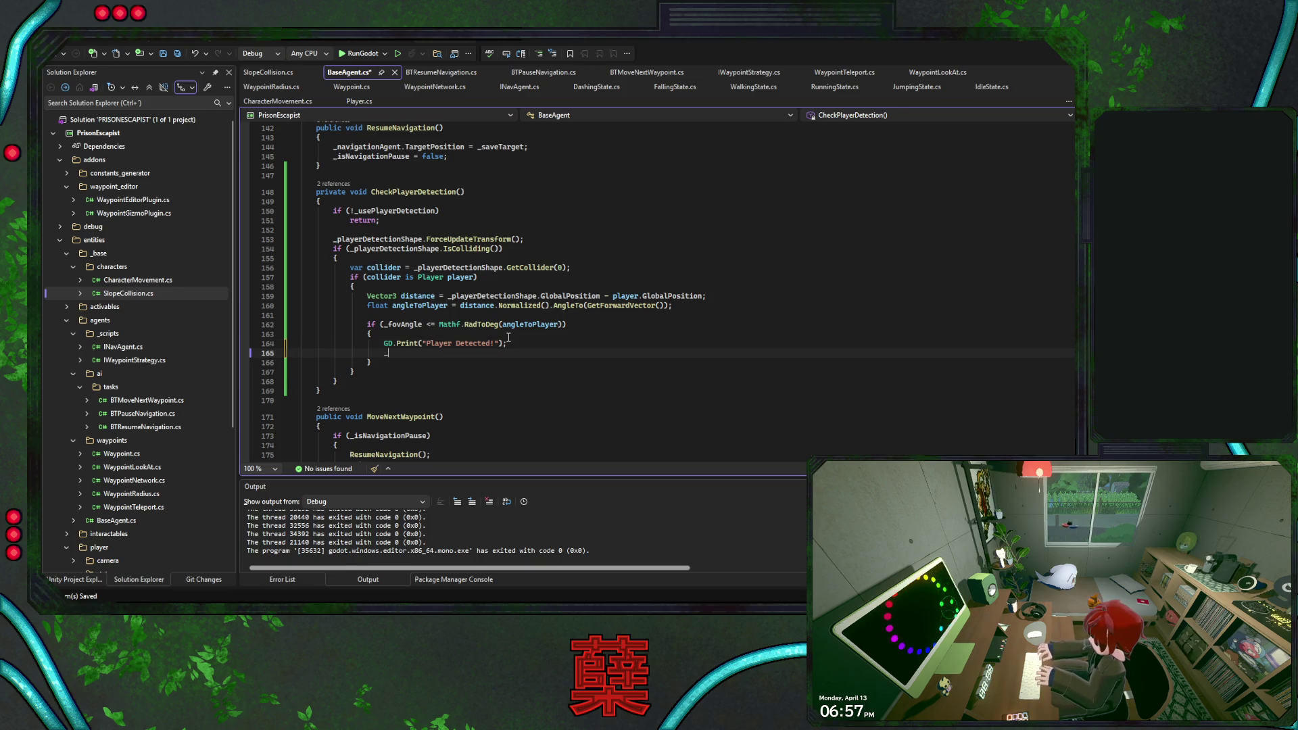
text(_bhaviorTree.b)
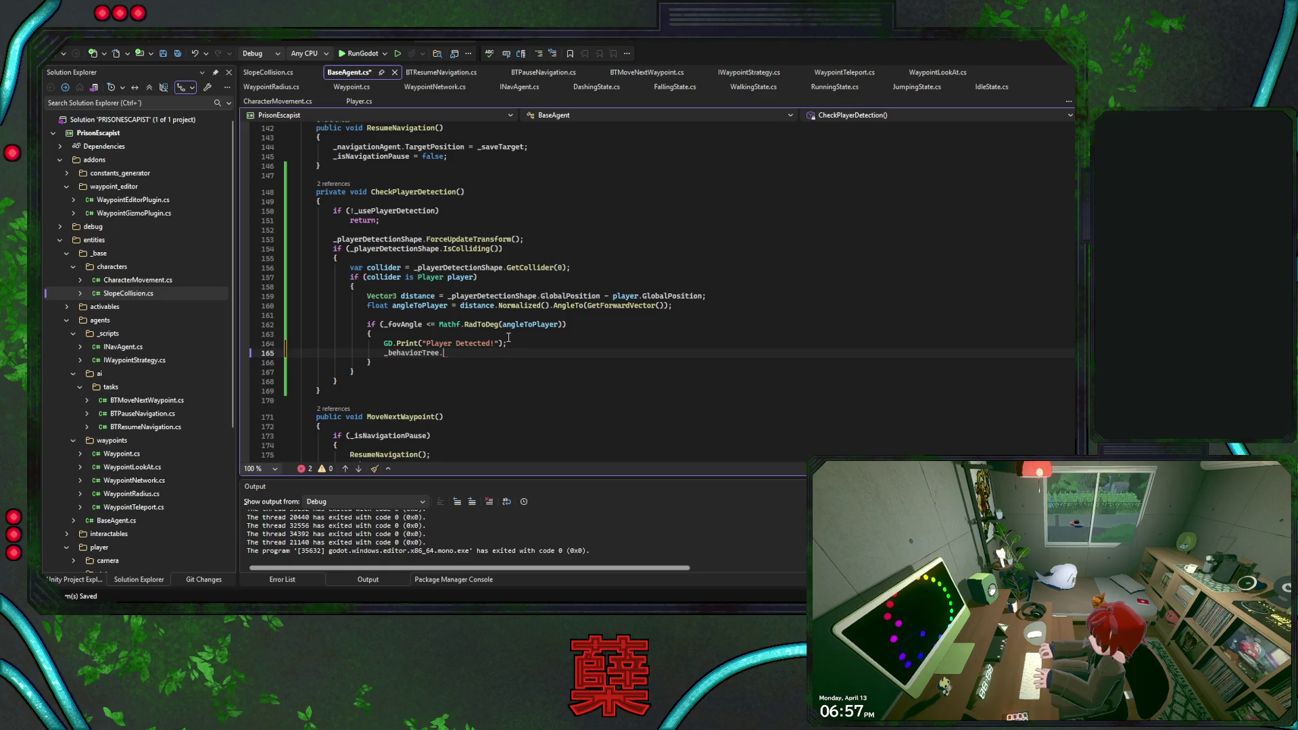
text(lackboard.Set)
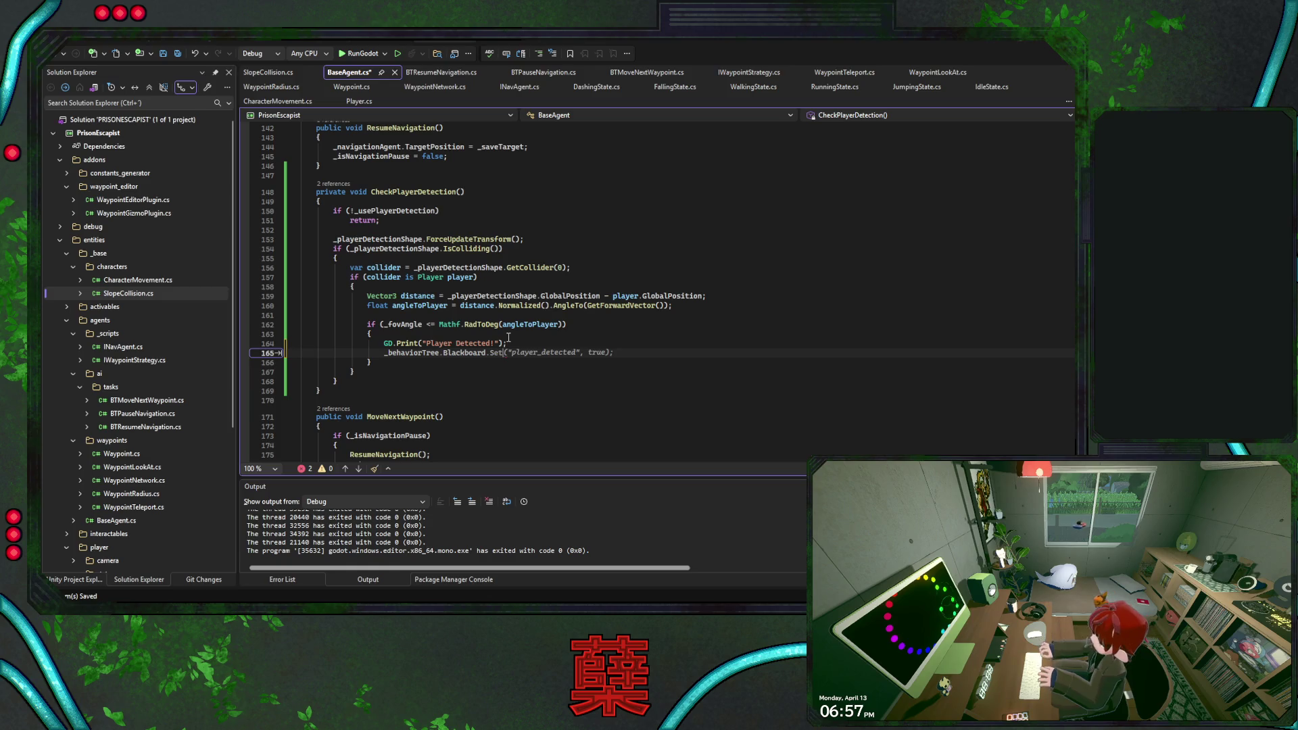
key(Tab)
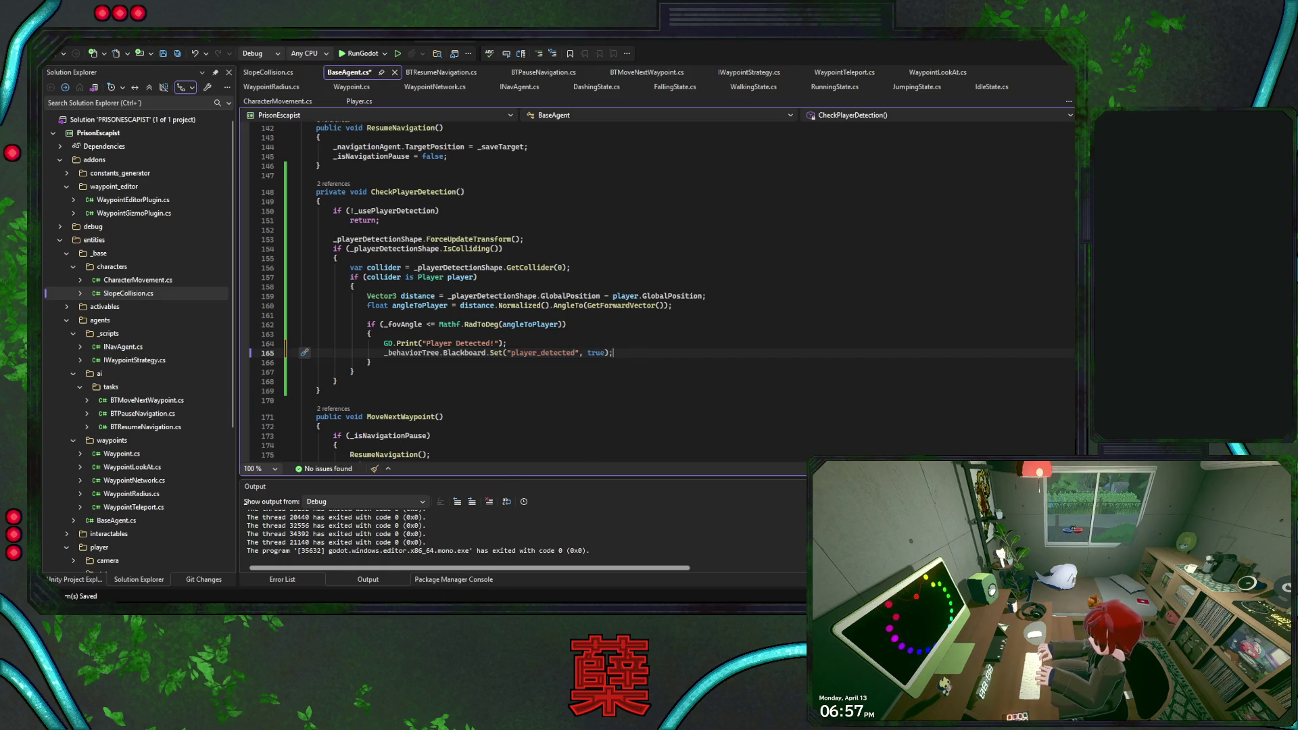
key(alt+Tab)
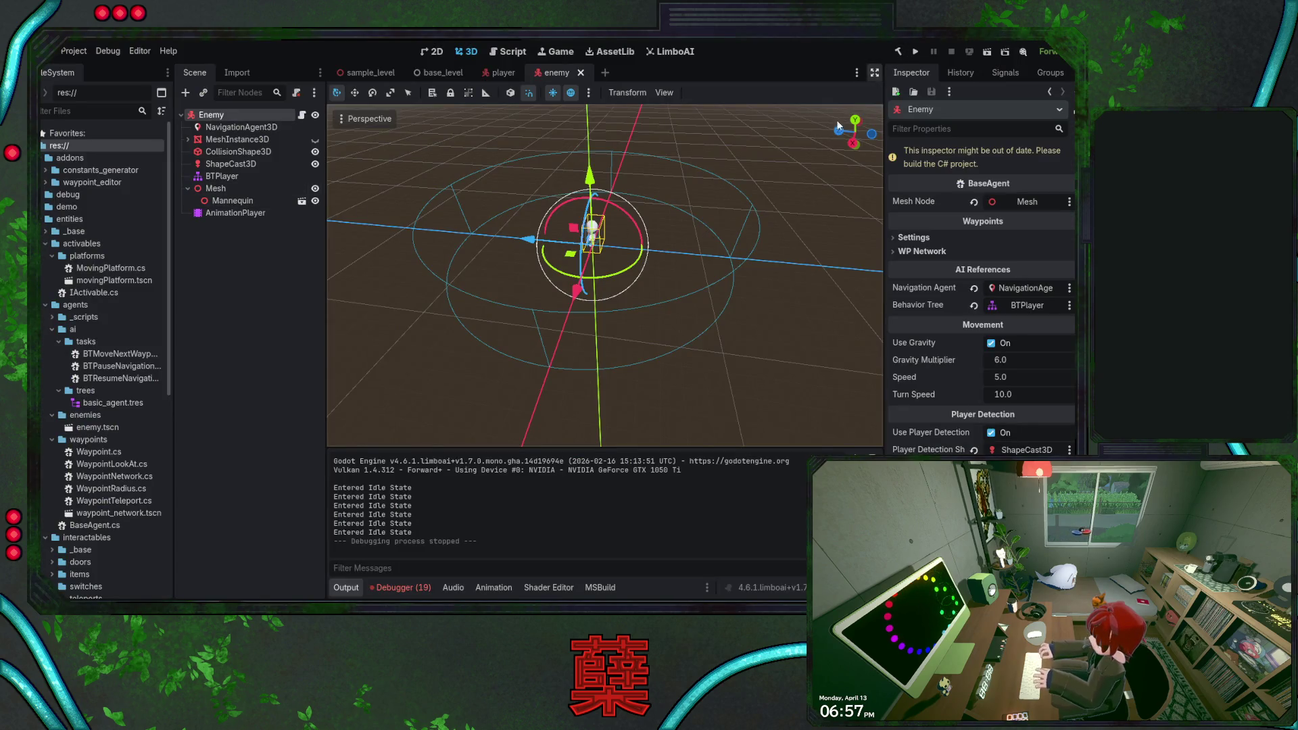
- Rebuild the C# project, open the enemy's basic_agent behaviour tree in LimboAI, and save the scene
key(F5)
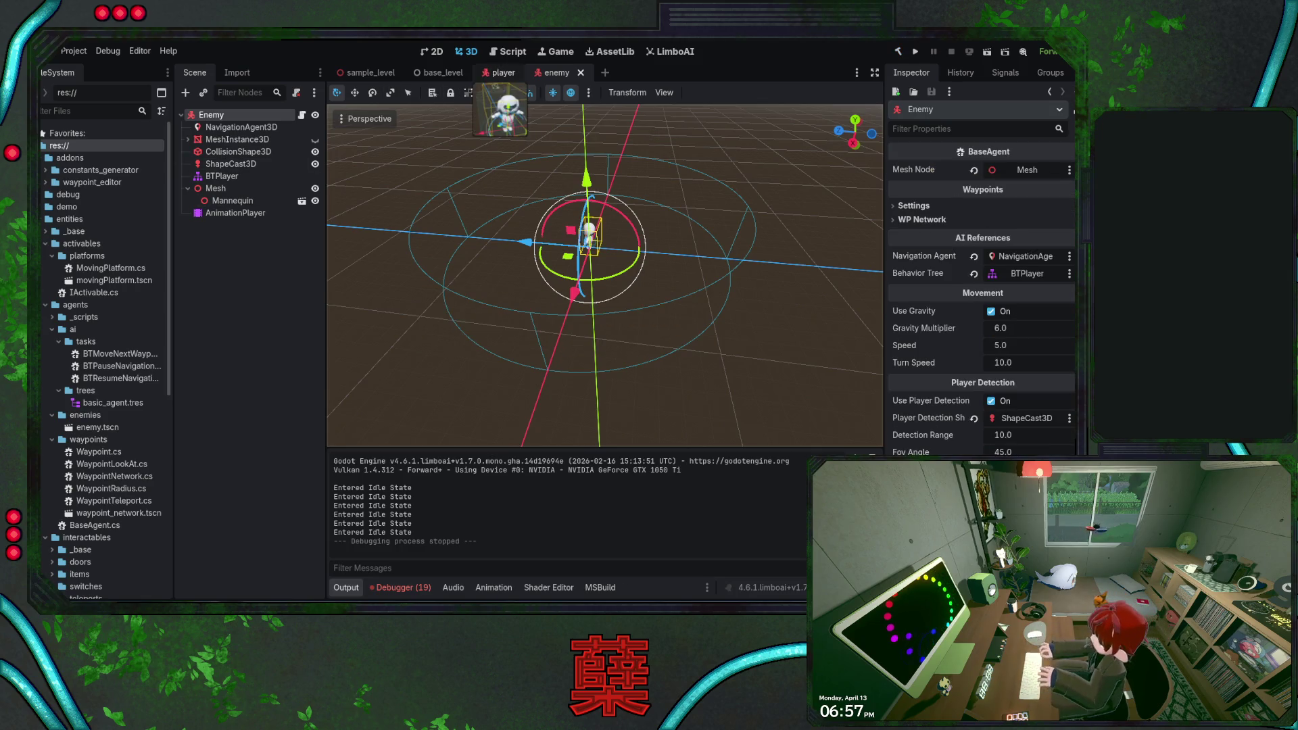
click(501, 72)
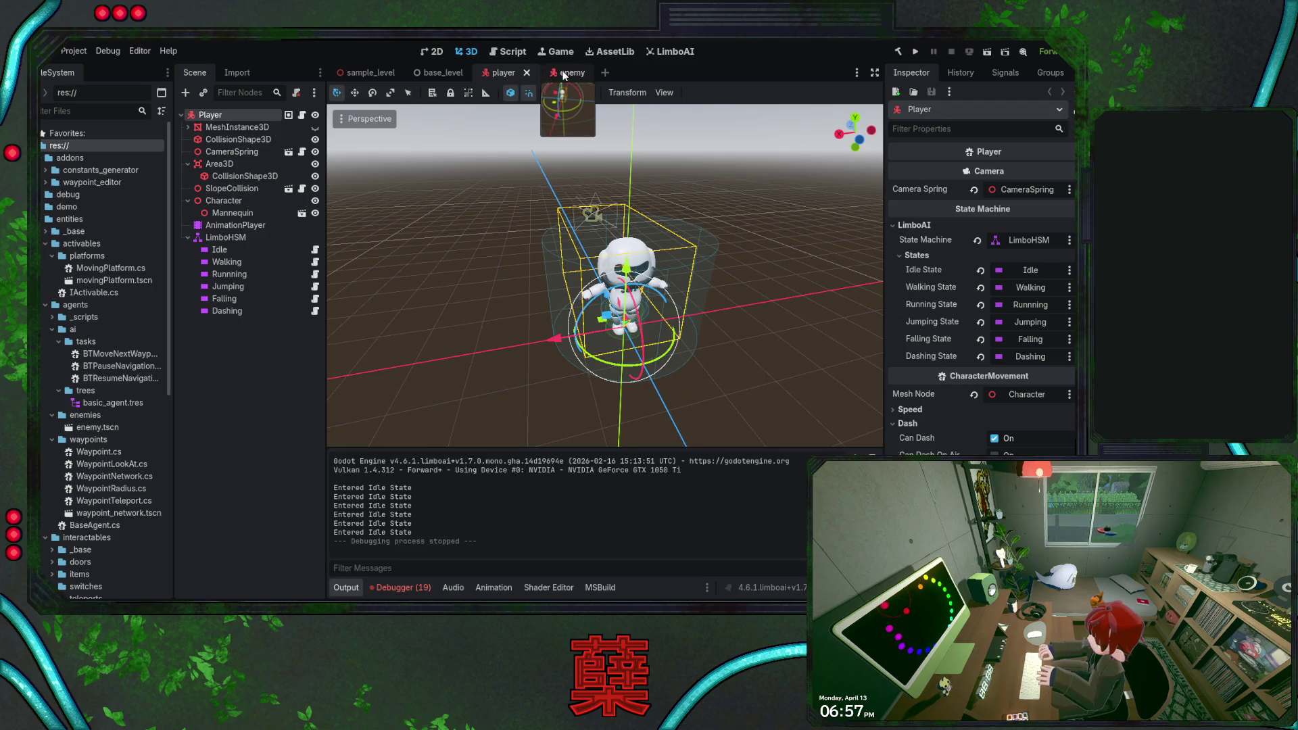
click(563, 73)
click(671, 52)
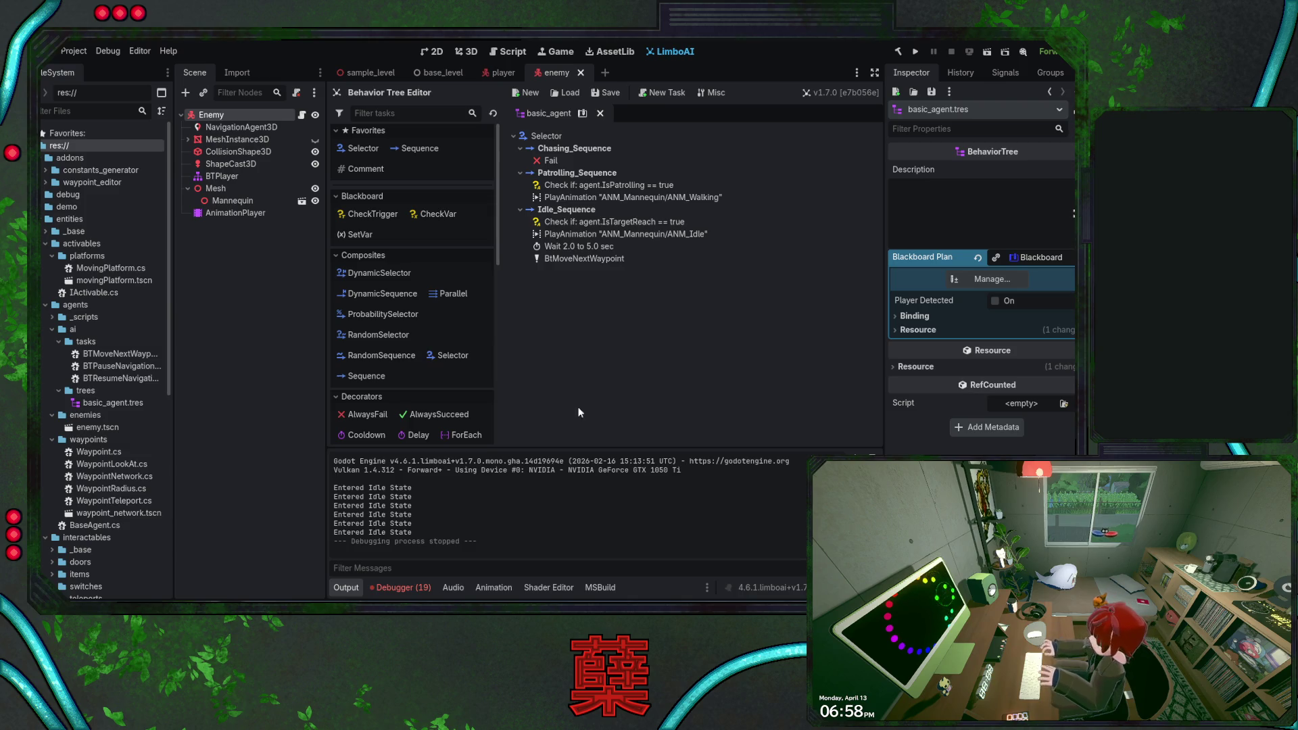
key(ctrl+s)
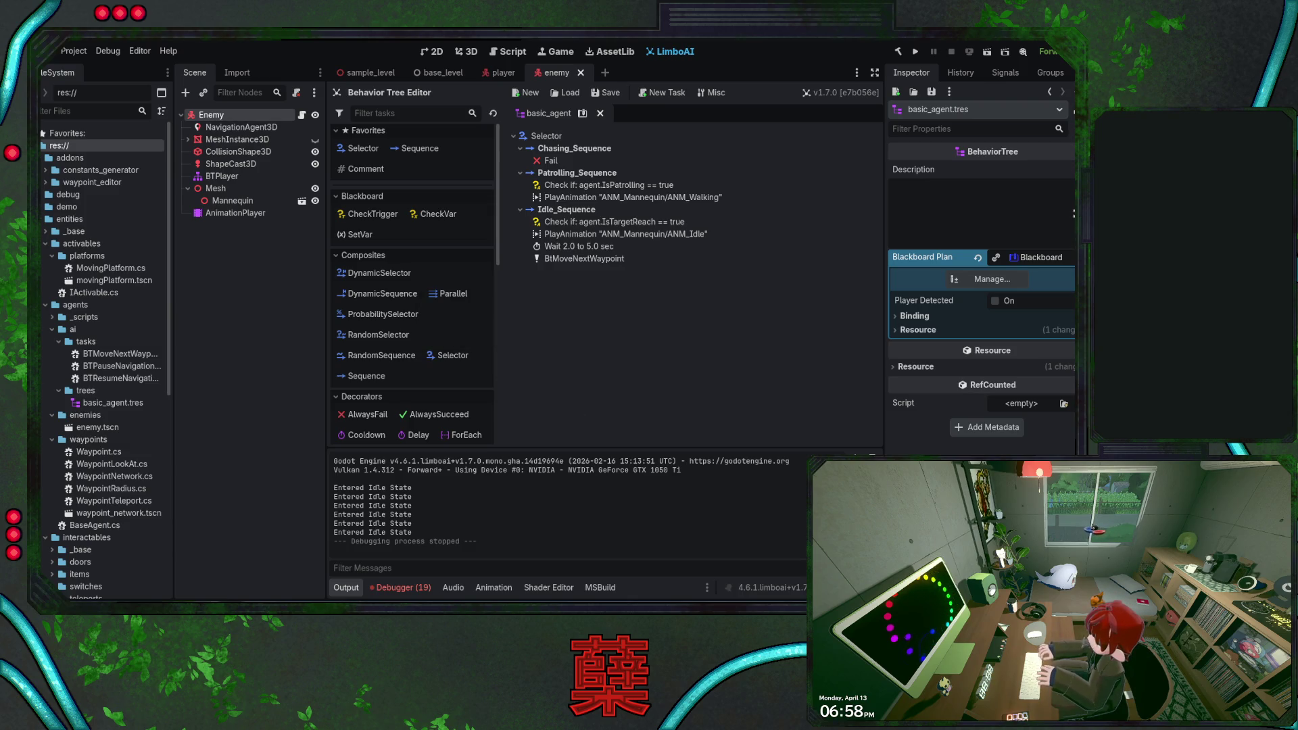
key(alt+Tab)
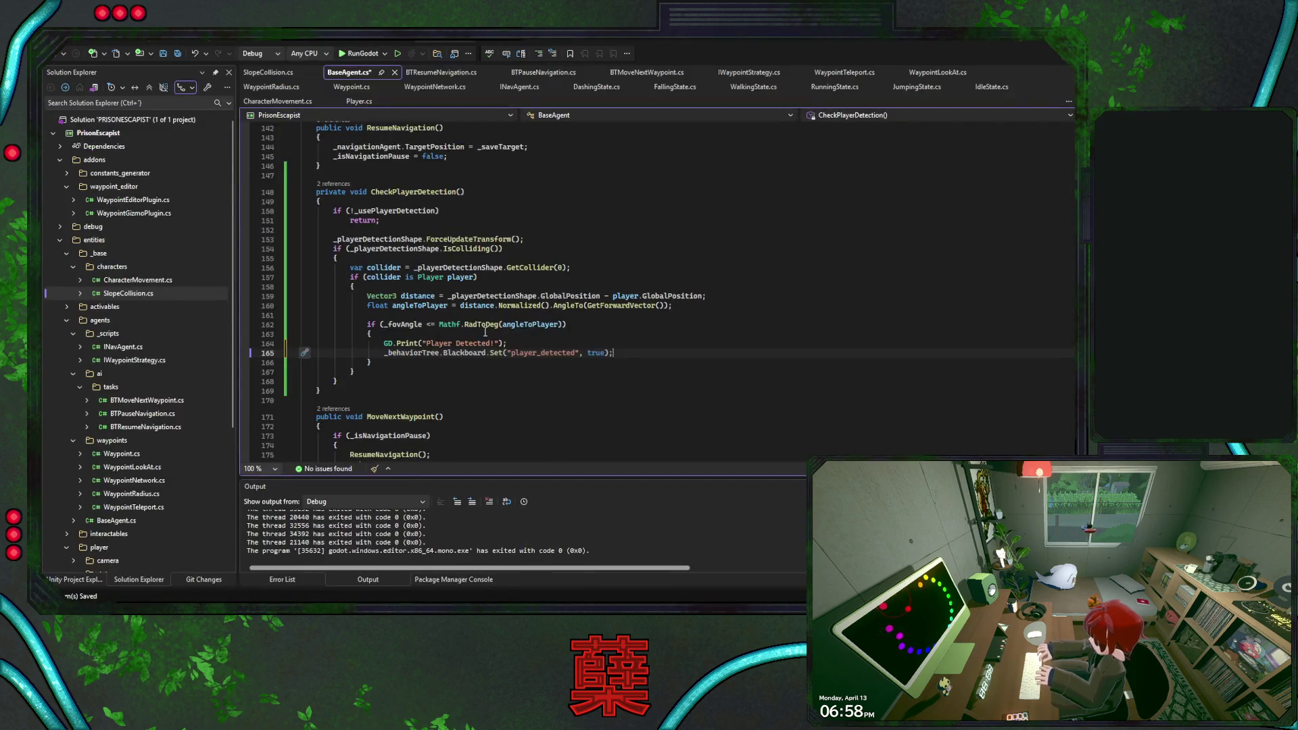
- Select and deselect the blackboard line 165 without changing it, then return to Godot
drag(625, 352, 384, 353)
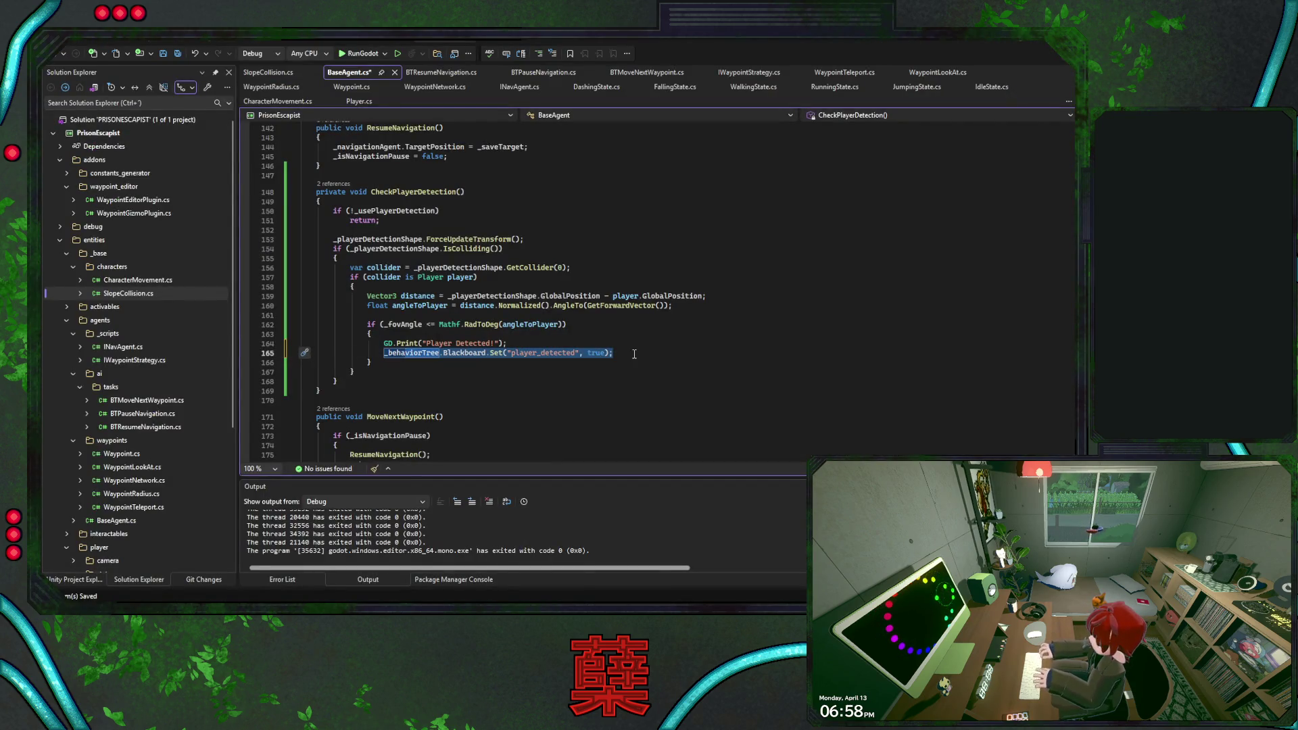
click(635, 353)
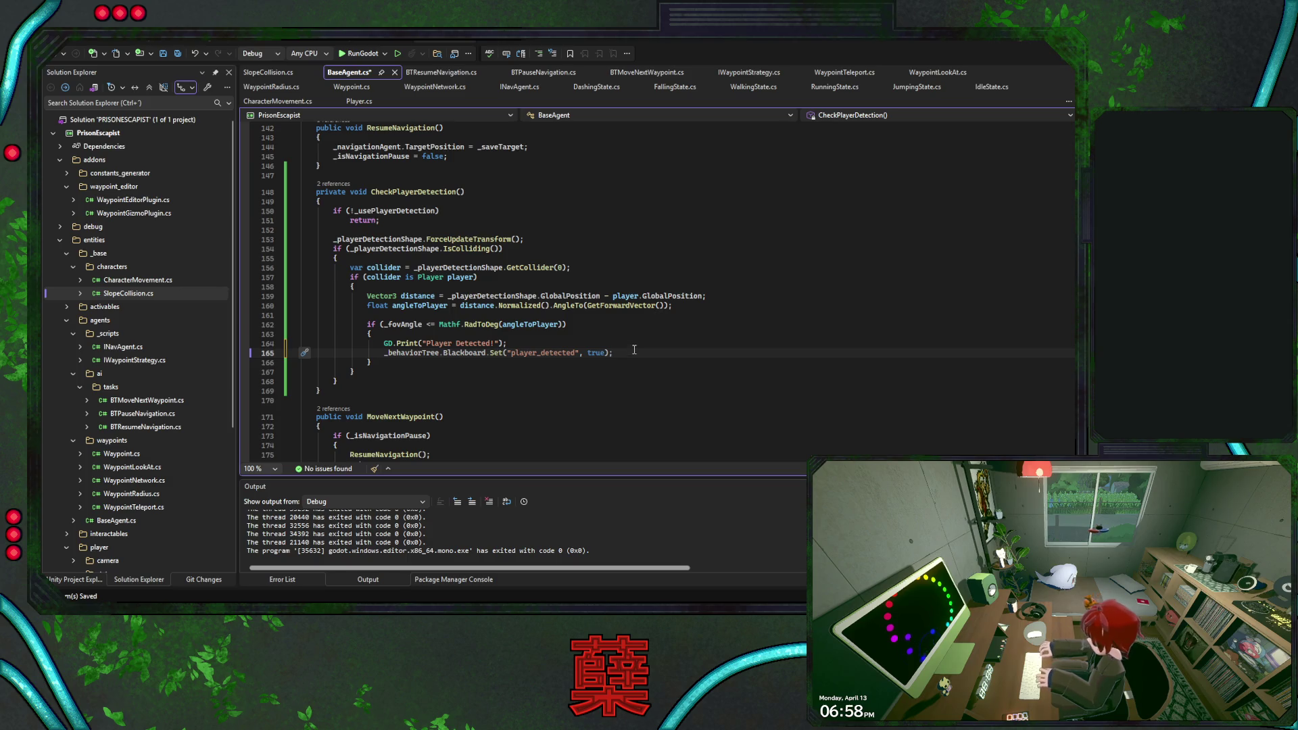
triple_click(634, 352)
click(635, 353)
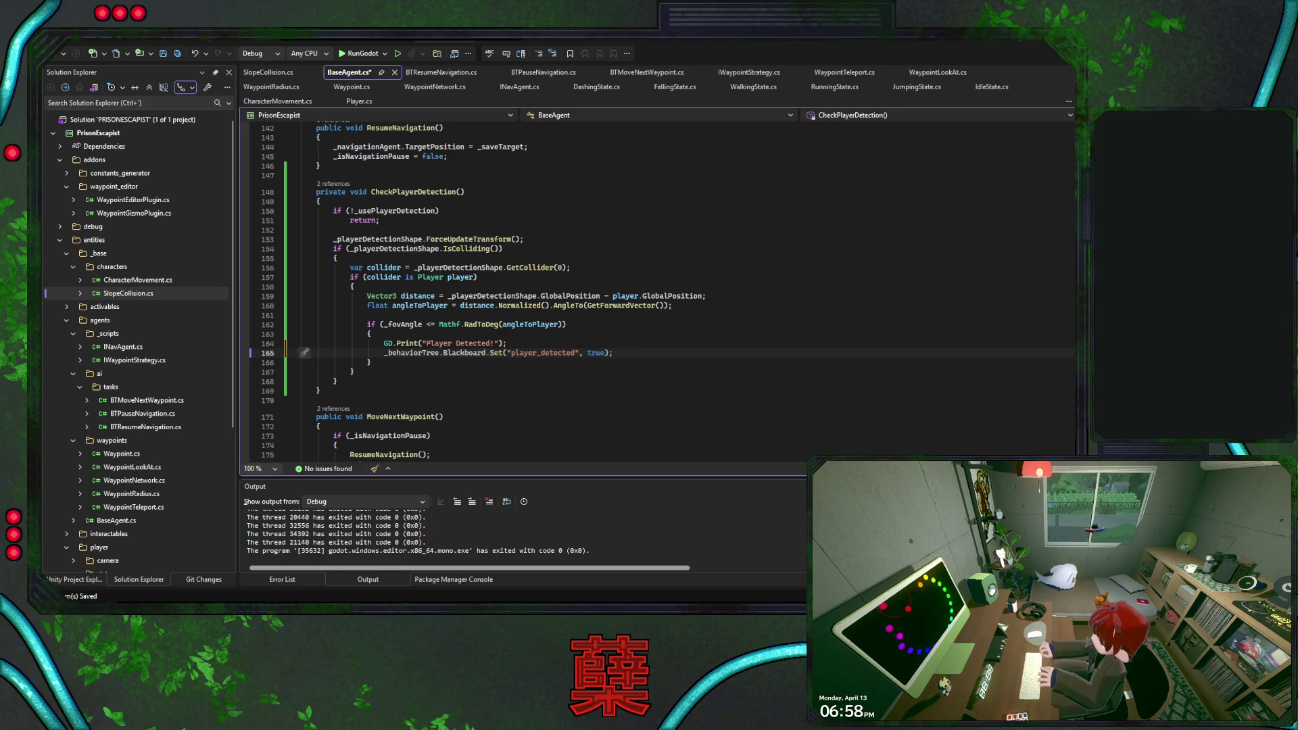
key(alt+Tab)
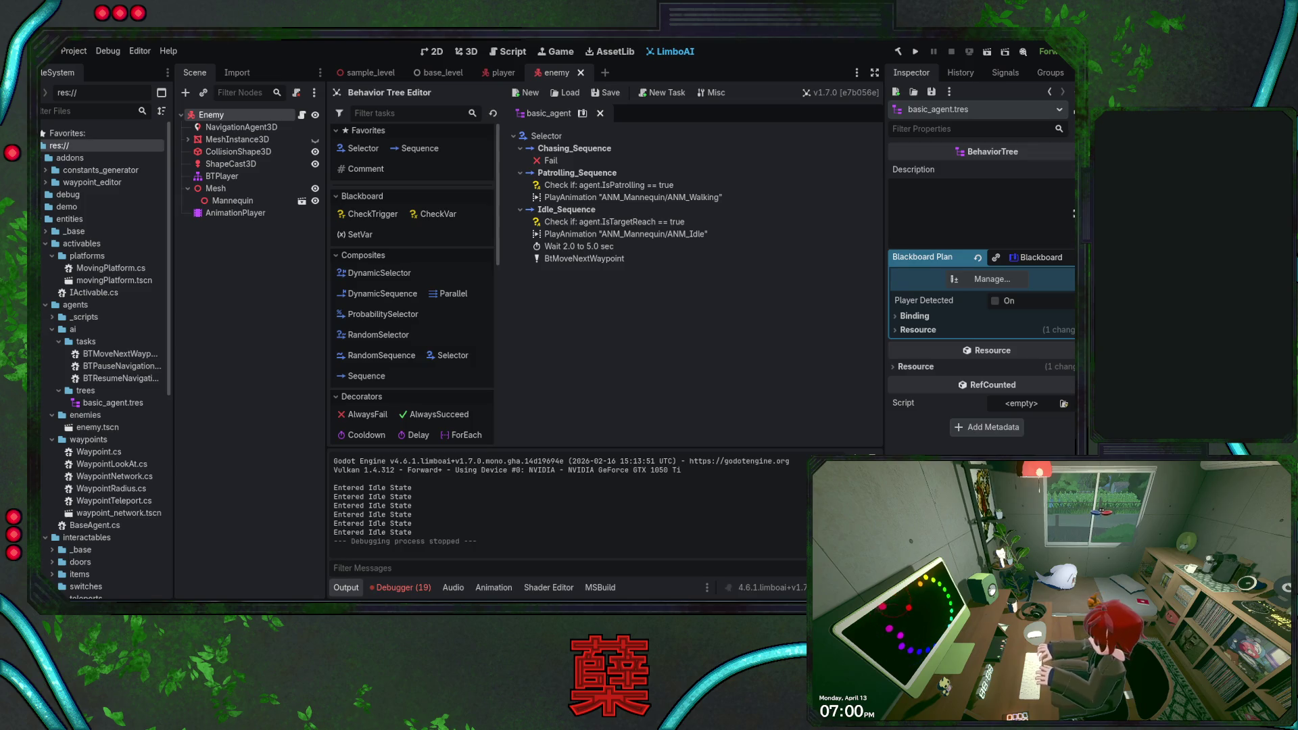
- Add a CheckVar to Chasing_Sequence testing player_detected equals bool true, and save the scene
click(581, 149)
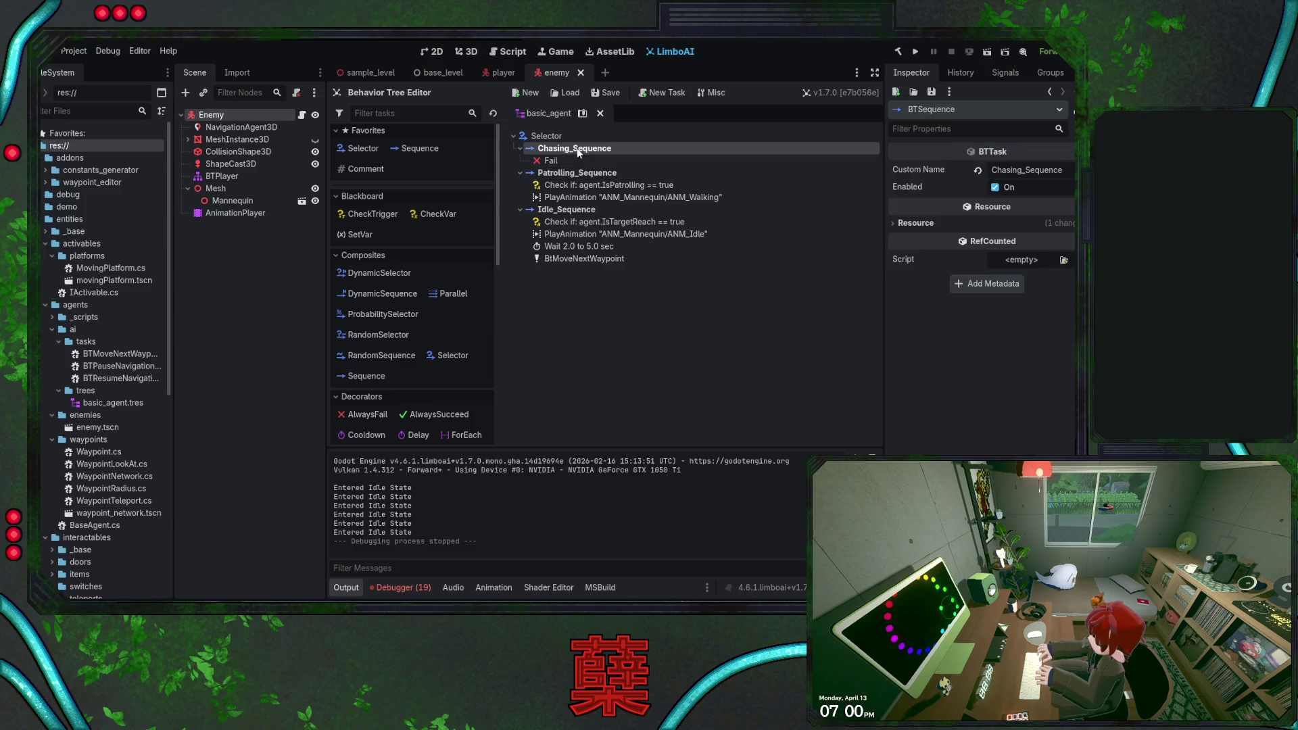
click(440, 214)
click(604, 174)
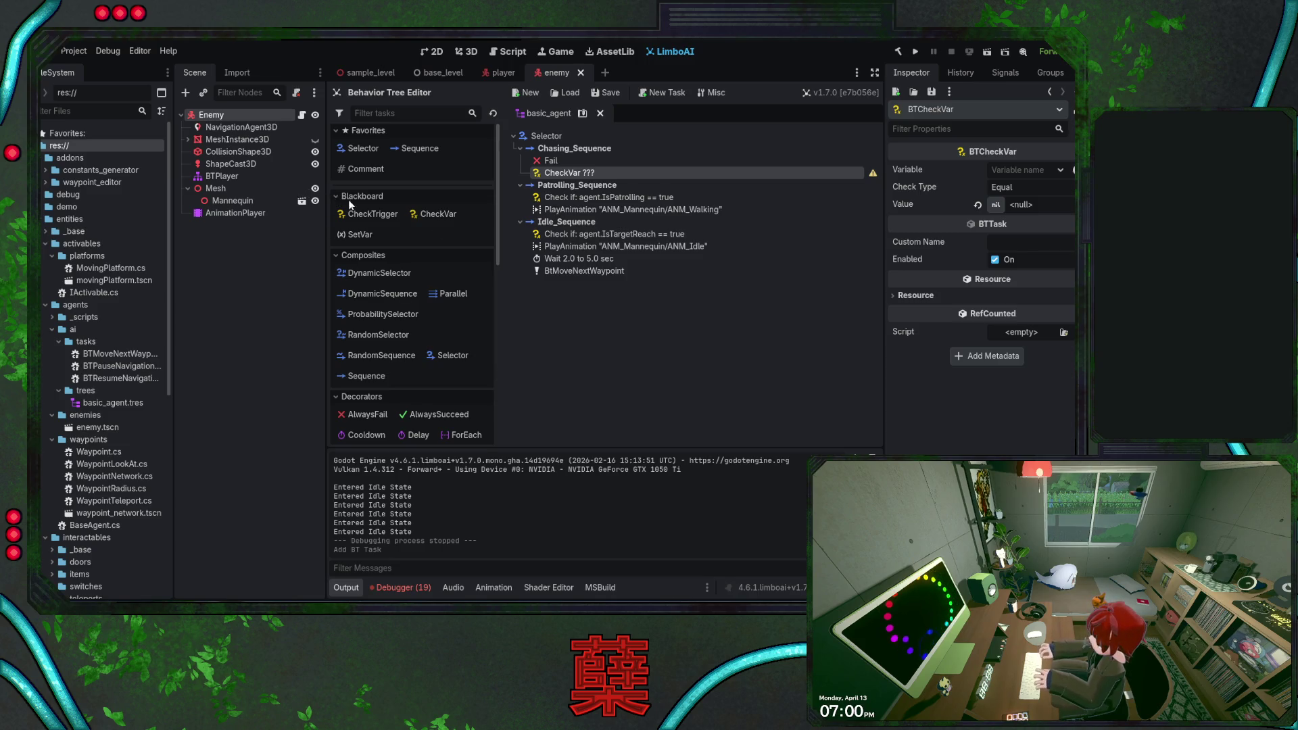
click(1015, 171)
text(player_detected)
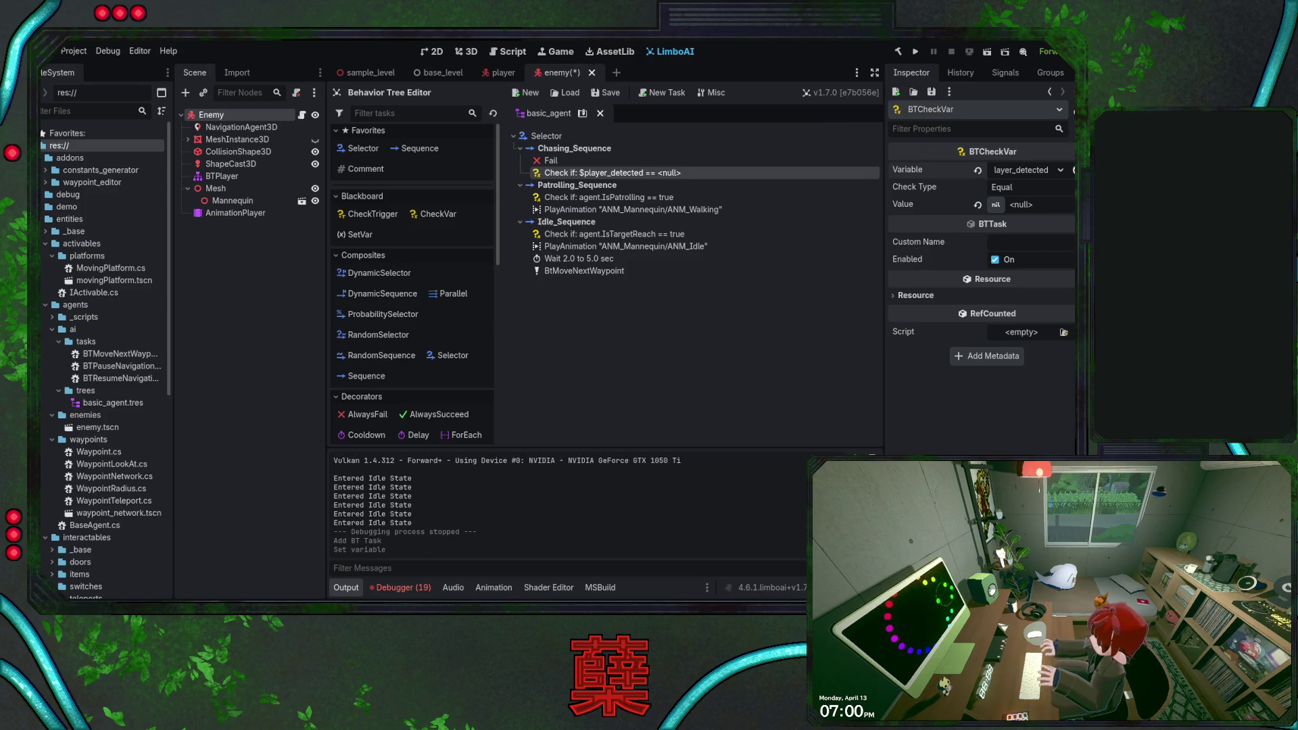
click(996, 204)
click(1021, 258)
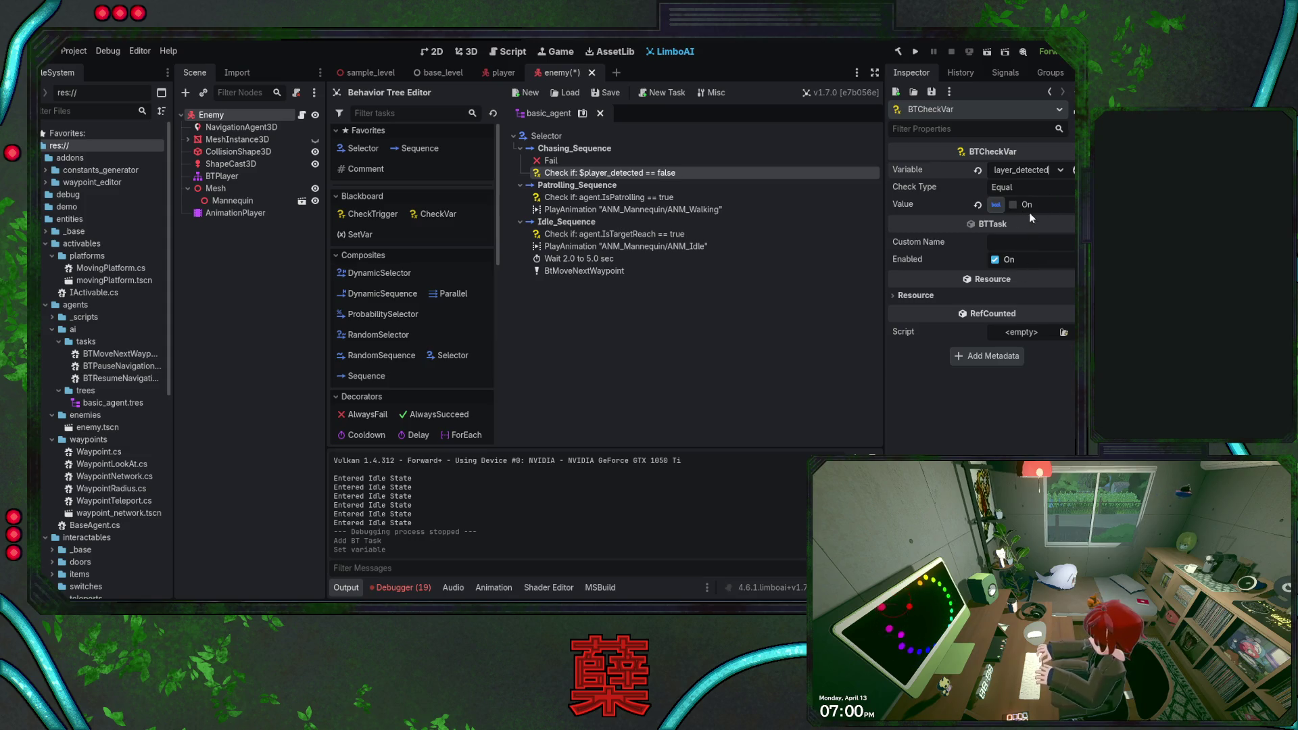
click(1013, 205)
key(ctrl+s)
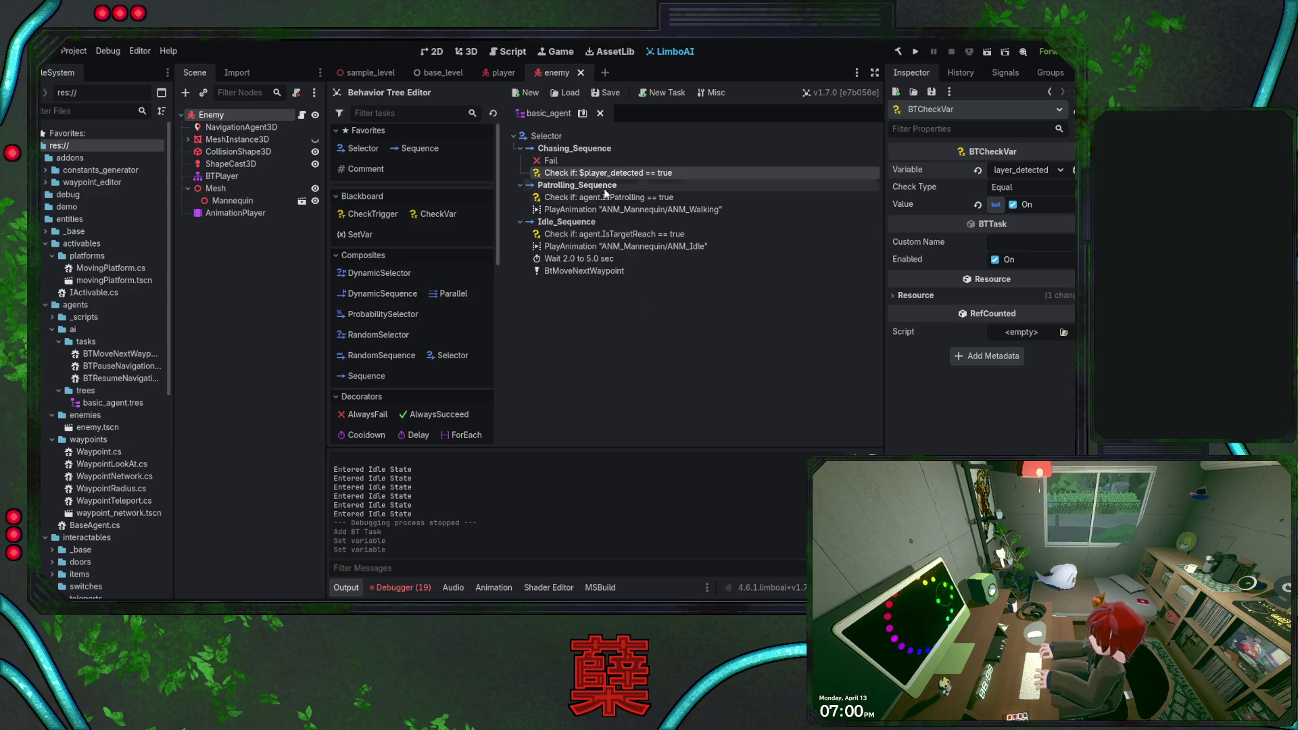
- Delete the Fail task and copy the Walking PlayAnimation task
click(555, 161)
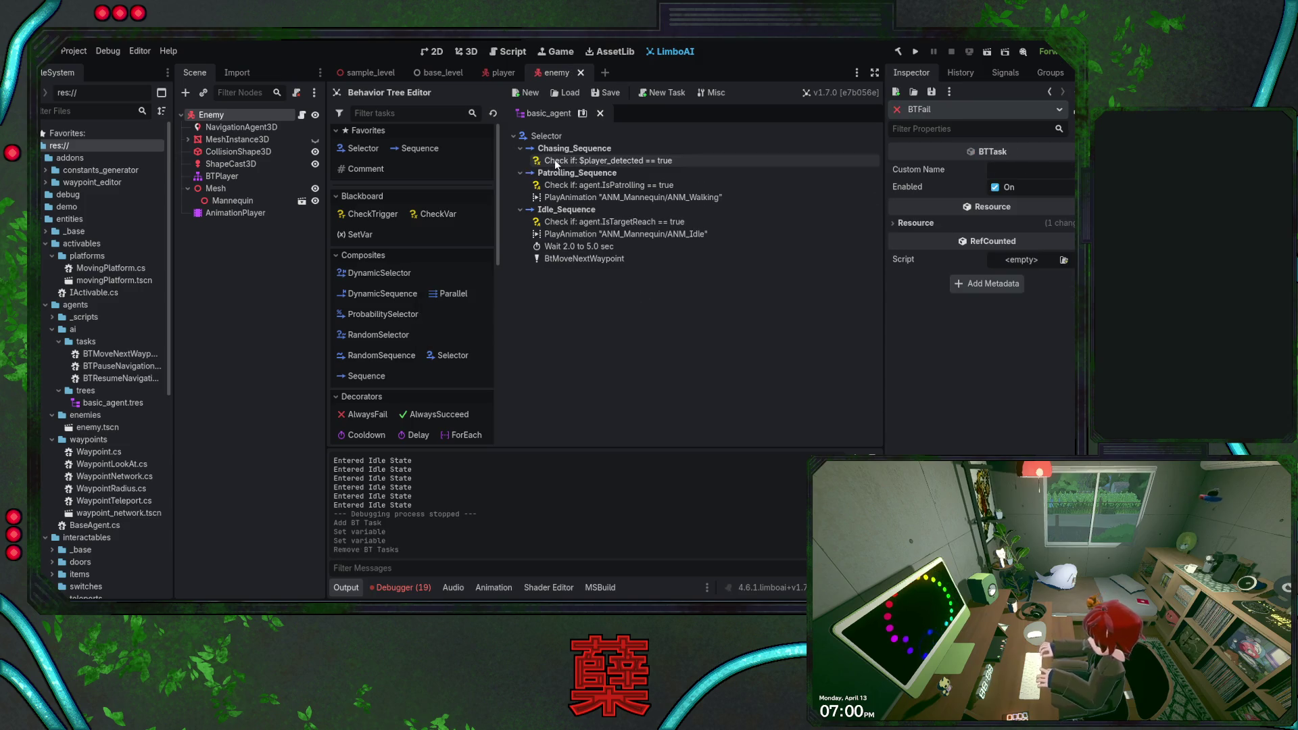
key(Delete)
click(597, 198)
key(ctrl+c)
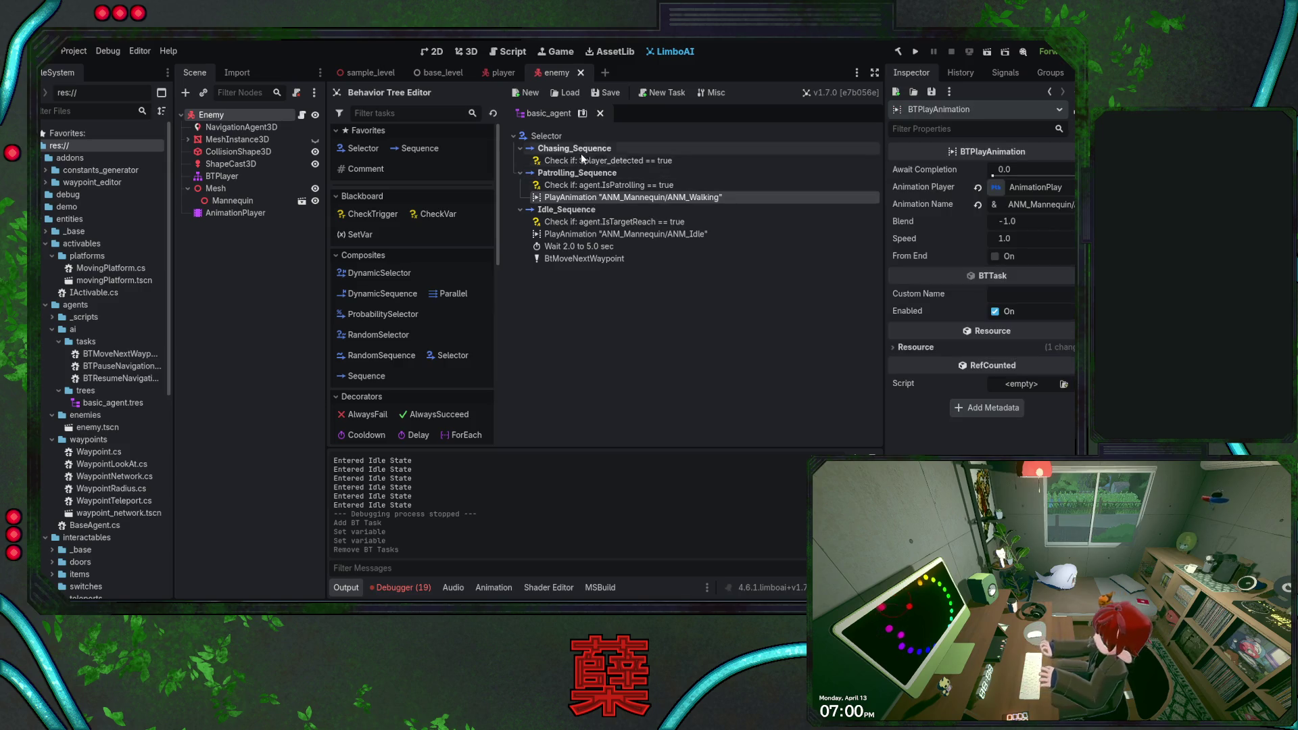
- Paste the copied PlayAnimation task into Chasing_Sequence
click(582, 148)
key(ctrl+v)
click(692, 176)
double_click(692, 176)
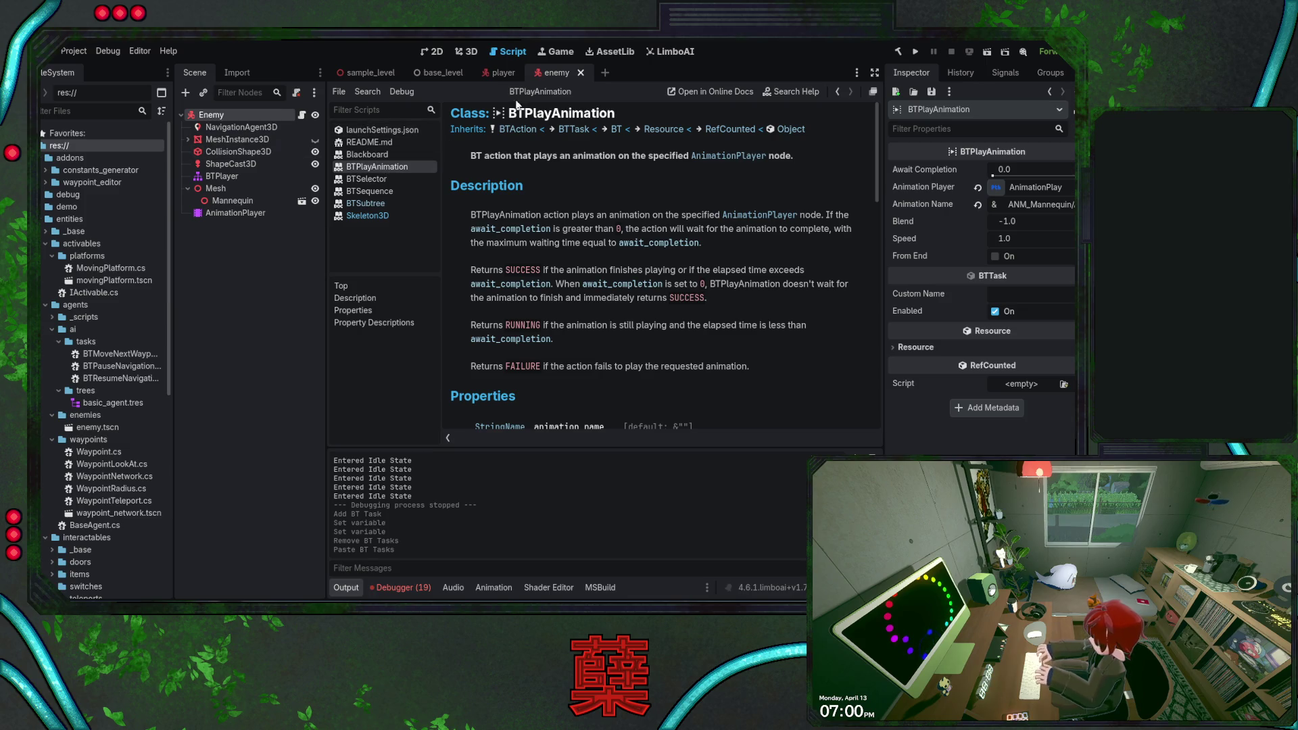
click(664, 55)
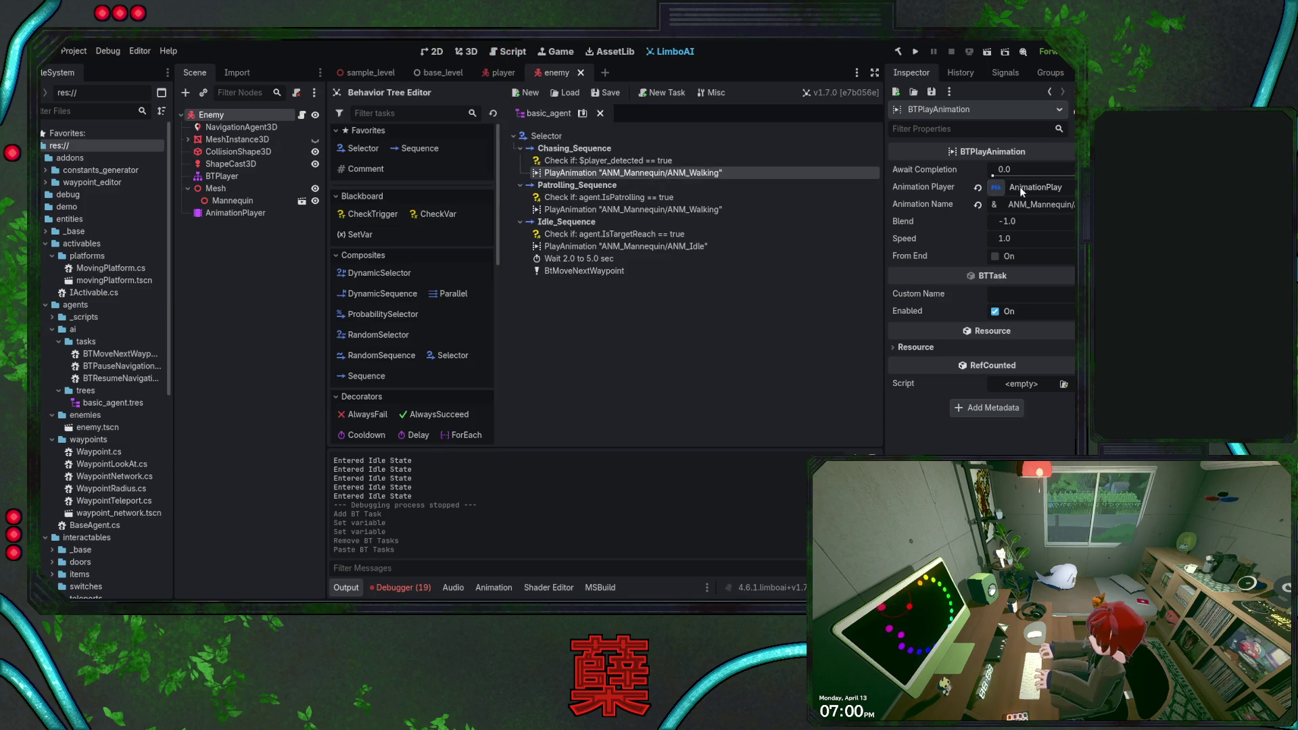
- Change the pasted task's Animation Name to ANM_Mannequin/ANM_Running
click(1042, 204)
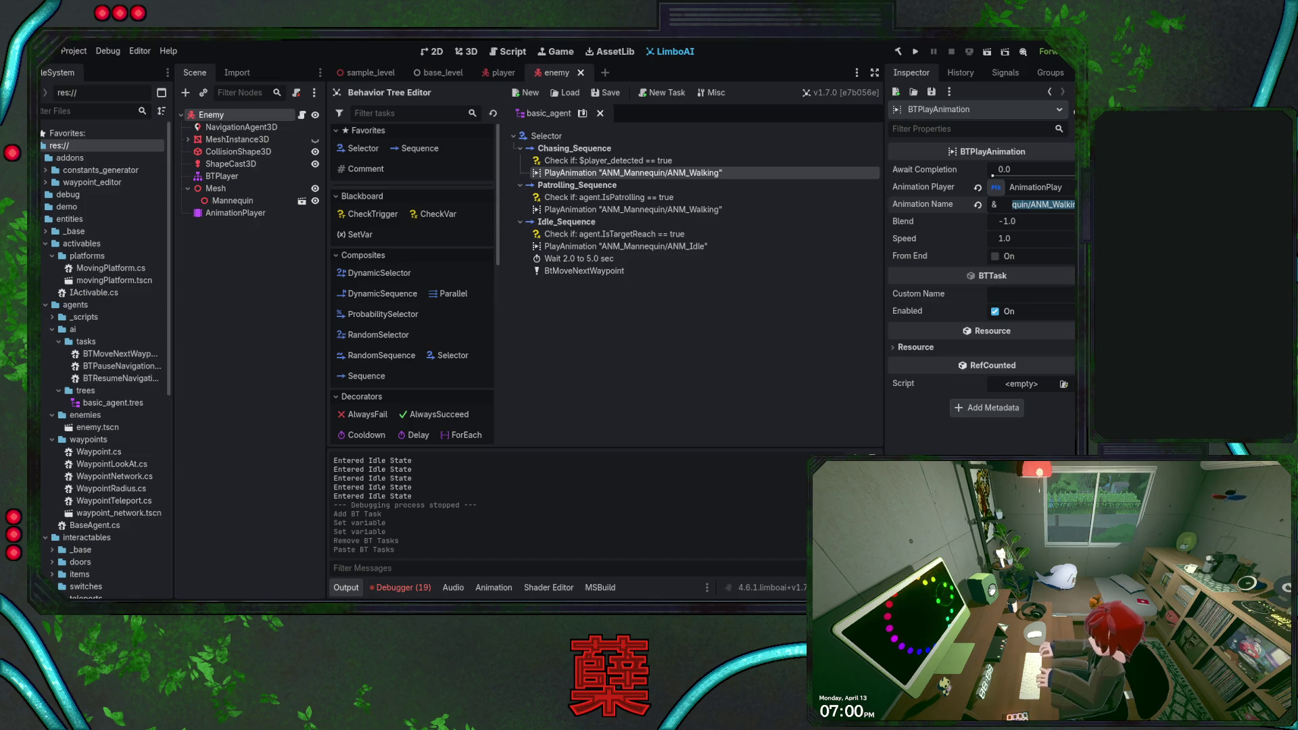
key(BackSpace)
key(BackSpace)
key(BackSpace)
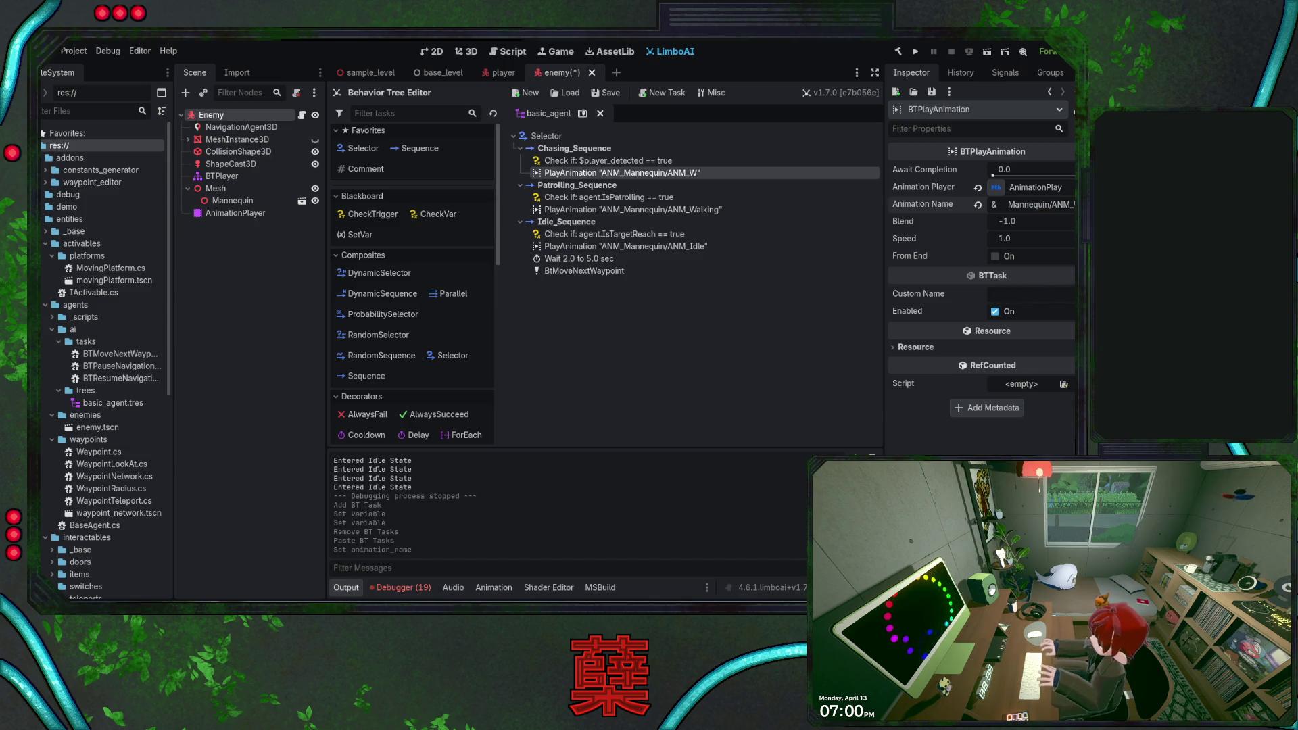
key(BackSpace)
text(Running)
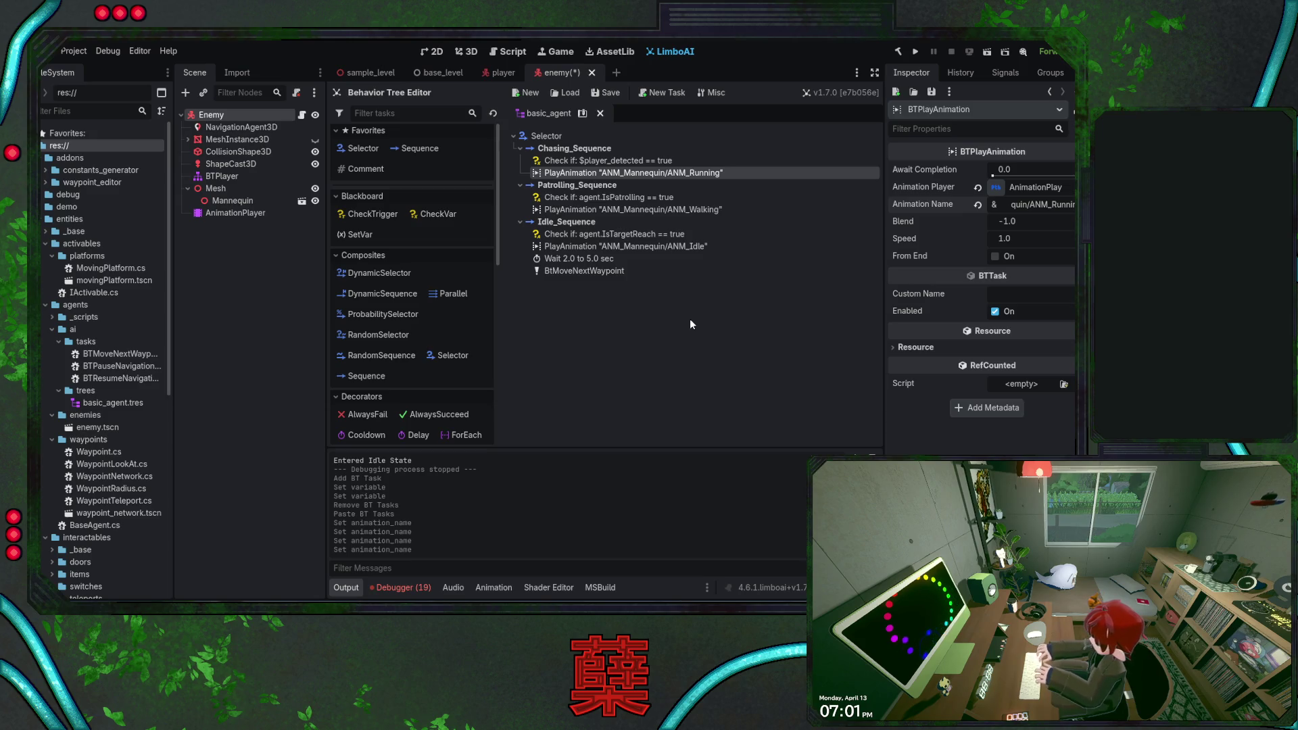
scroll(440, 310, down, 3)
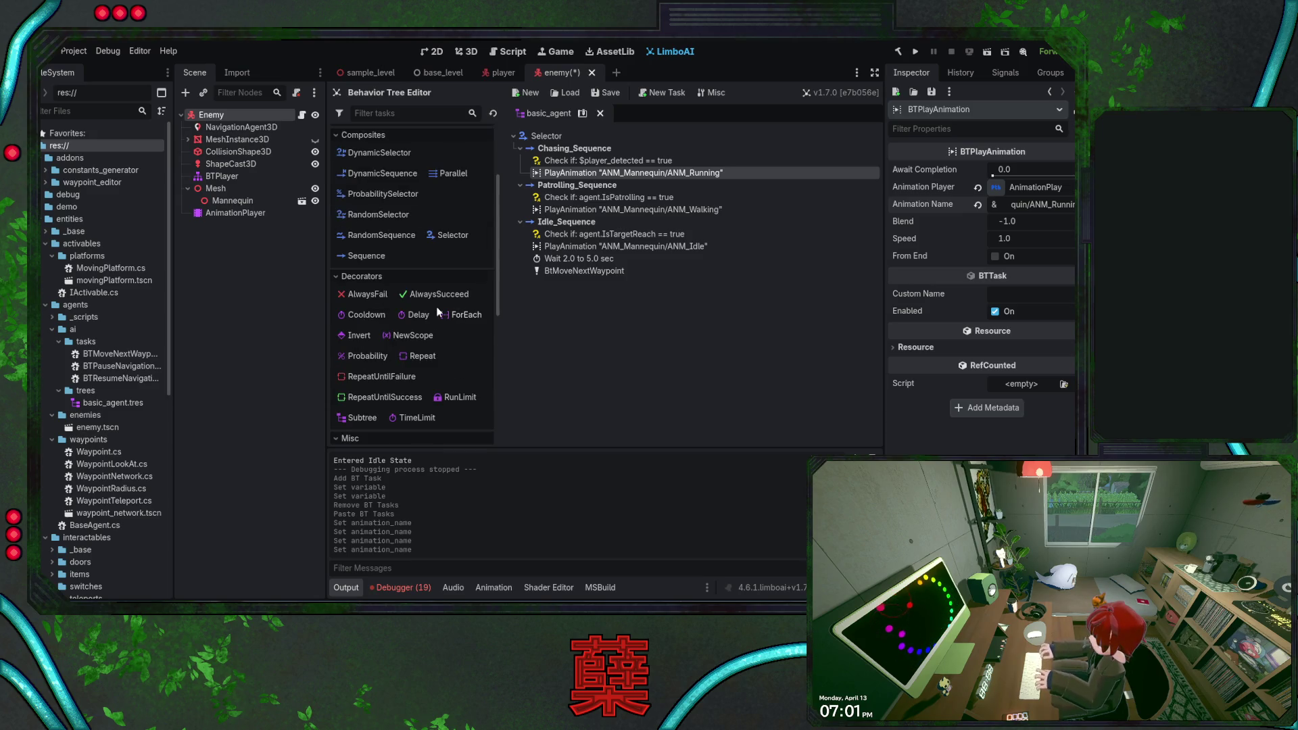